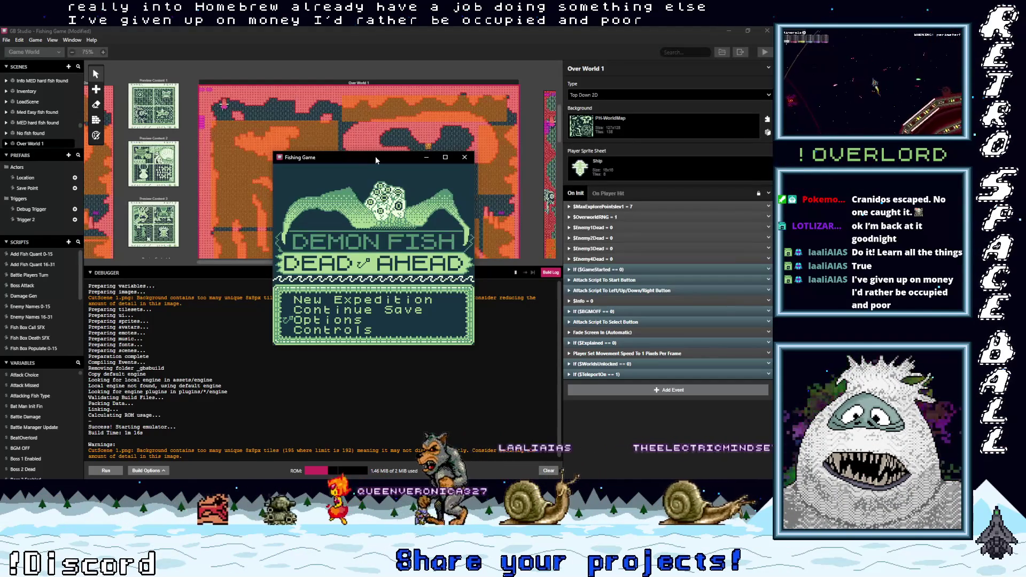
Step: Load the saved game with Continue Save and maximize the Fishing Game window
left_click_drag(384, 155, 379, 142)
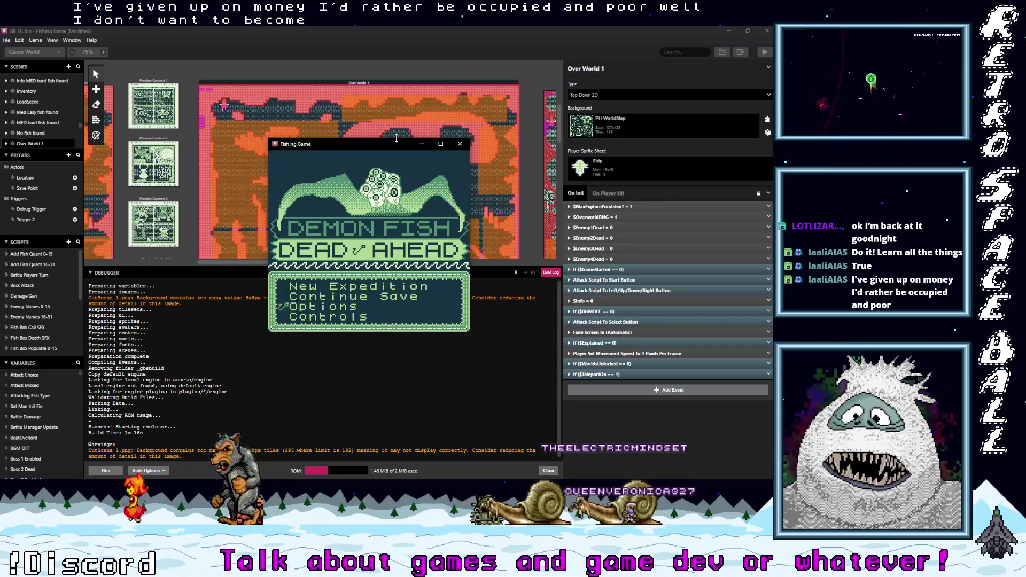
key("Up")
key("Up")
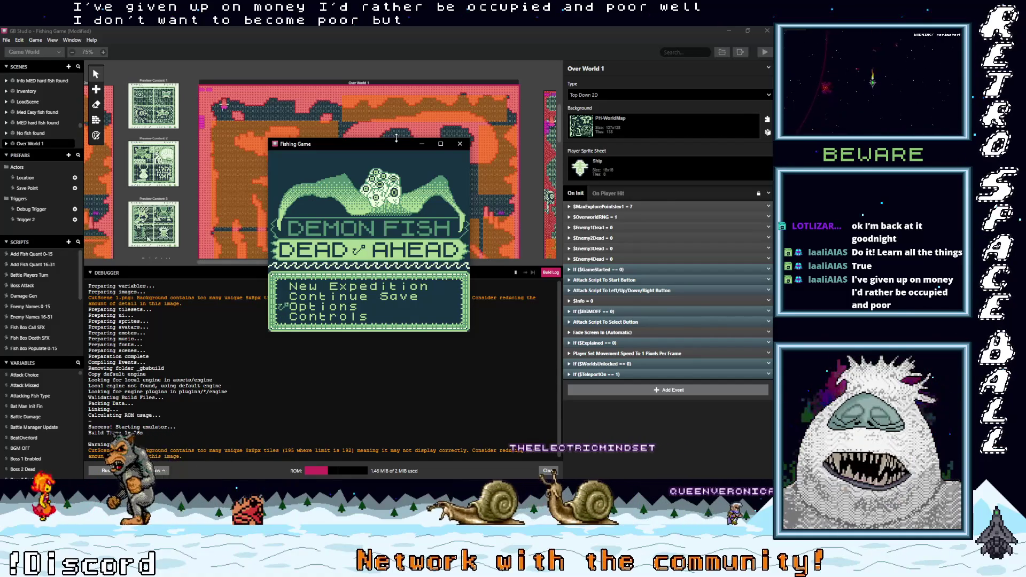
key("z")
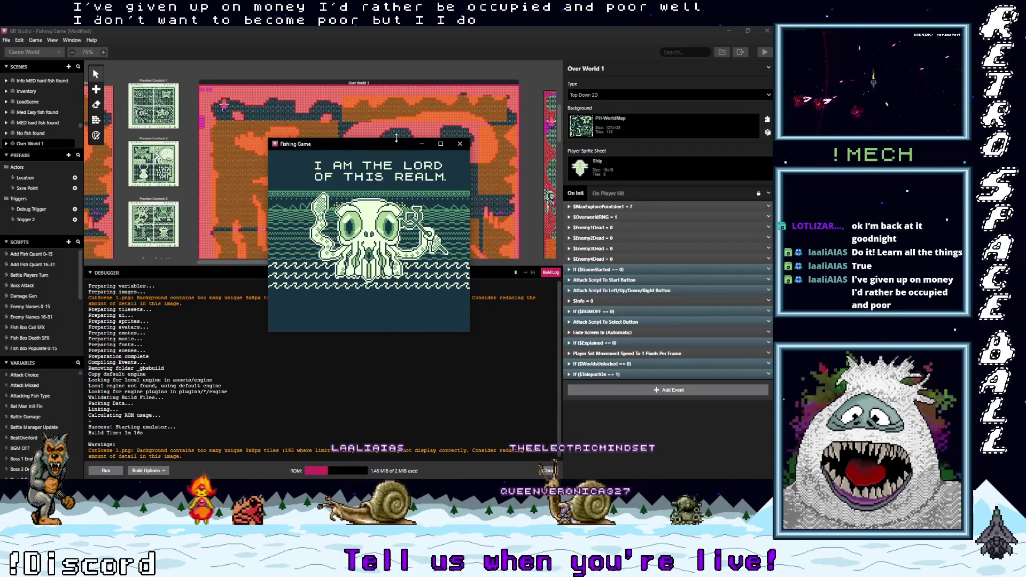
left_click_drag(387, 150, 383, 150)
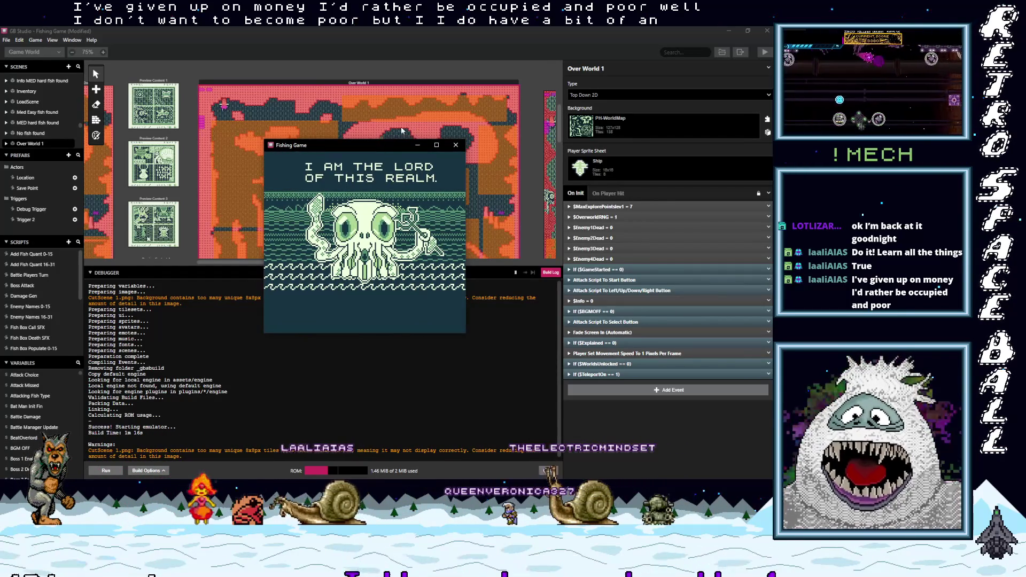
left_click(437, 145)
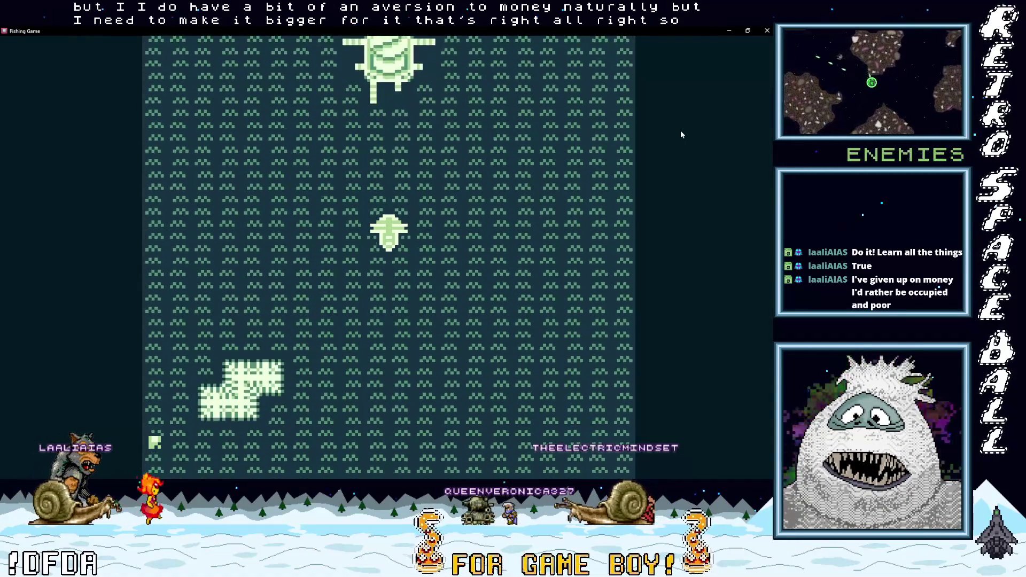
Step: Restore the Fishing Game window, then make it taller and wider over the editor's right side
key("Left")
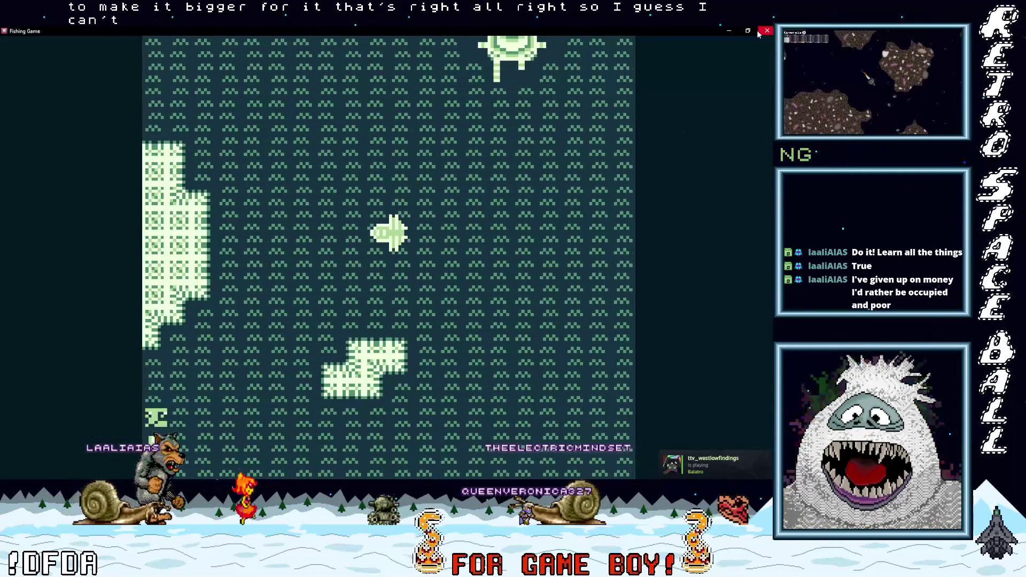
left_click(748, 30)
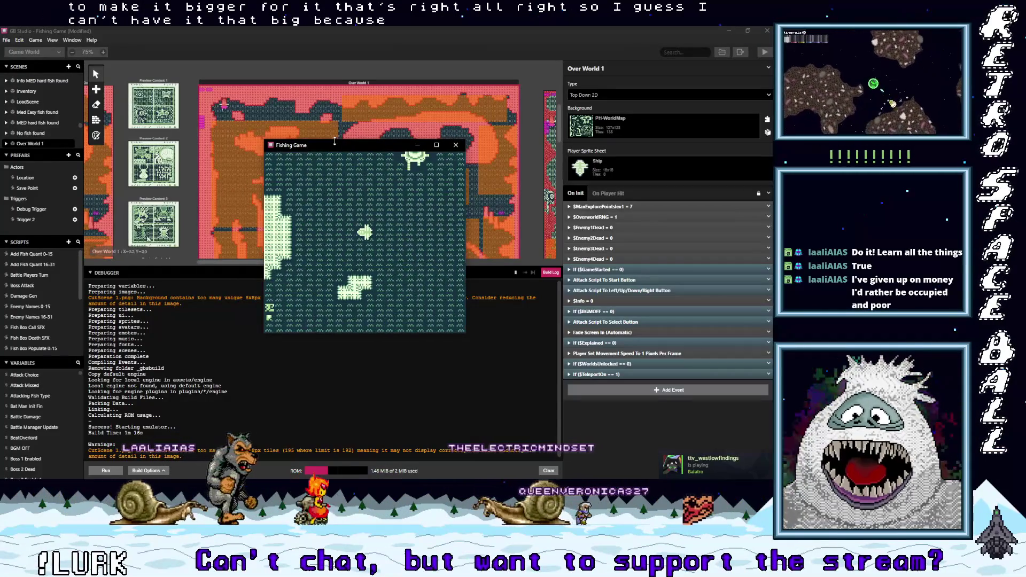
left_click_drag(334, 140, 334, 57)
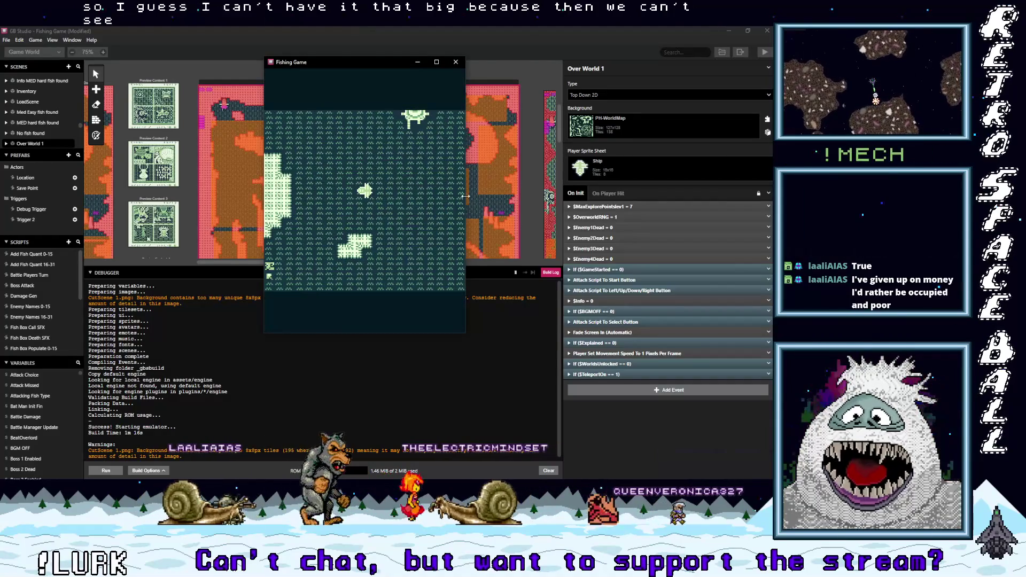
left_click_drag(466, 196, 622, 196)
mouse_move(473, 65)
left_mouse_down()
mouse_move(664, 67)
mouse_move(537, 326)
mouse_move(610, 127)
mouse_move(550, 73)
left_mouse_up()
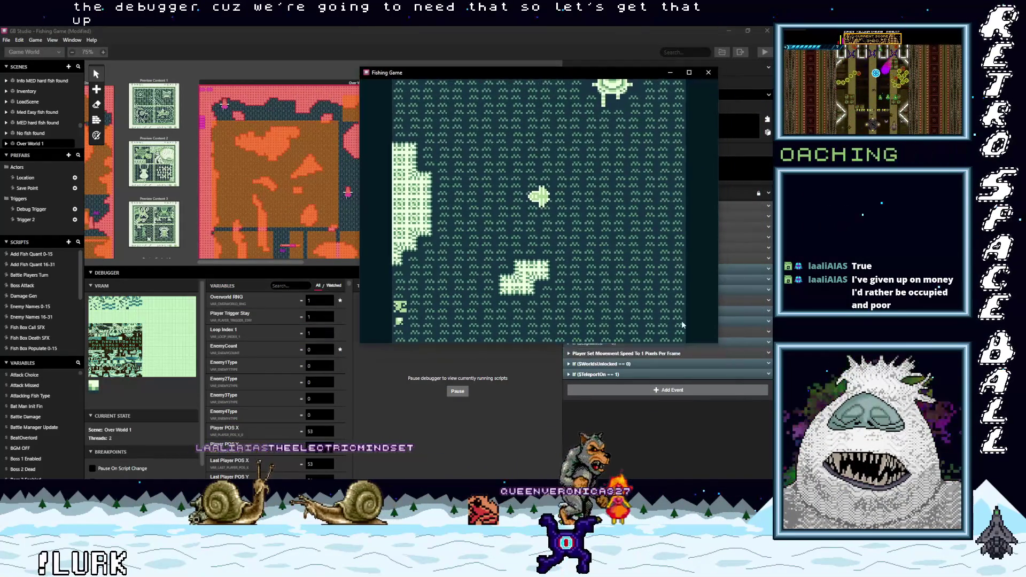
Step: Resize the game window beside the debugger and steer the ship left into an AGRO LEV 1 encounter
mouse_move(718, 343)
left_mouse_down()
mouse_move(769, 476)
mouse_move(582, 267)
left_mouse_up()
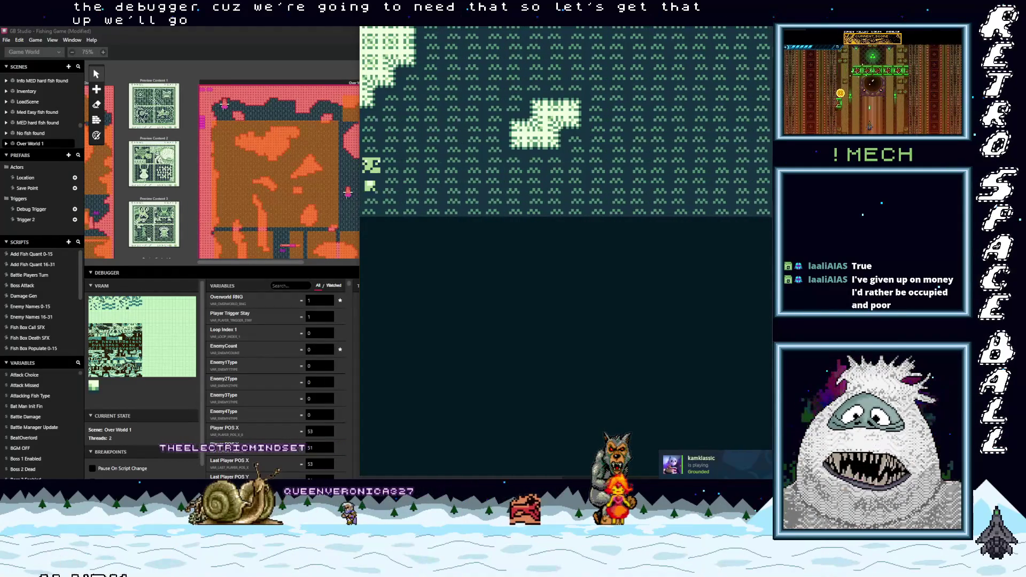
left_click_drag(583, 267, 769, 342)
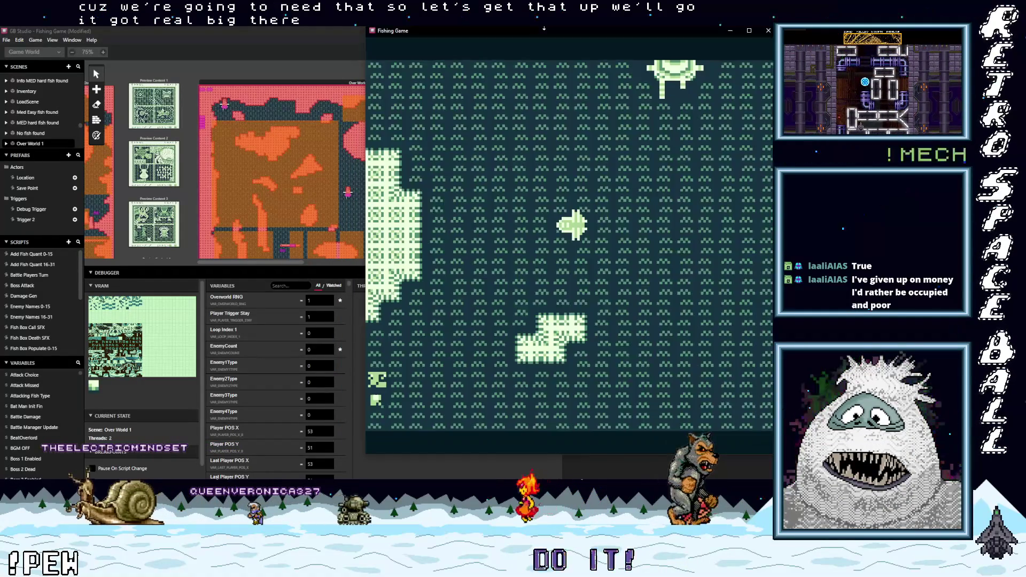
mouse_move(544, 28)
left_mouse_down()
mouse_move(535, 42)
mouse_move(550, 33)
mouse_move(556, 49)
left_mouse_up()
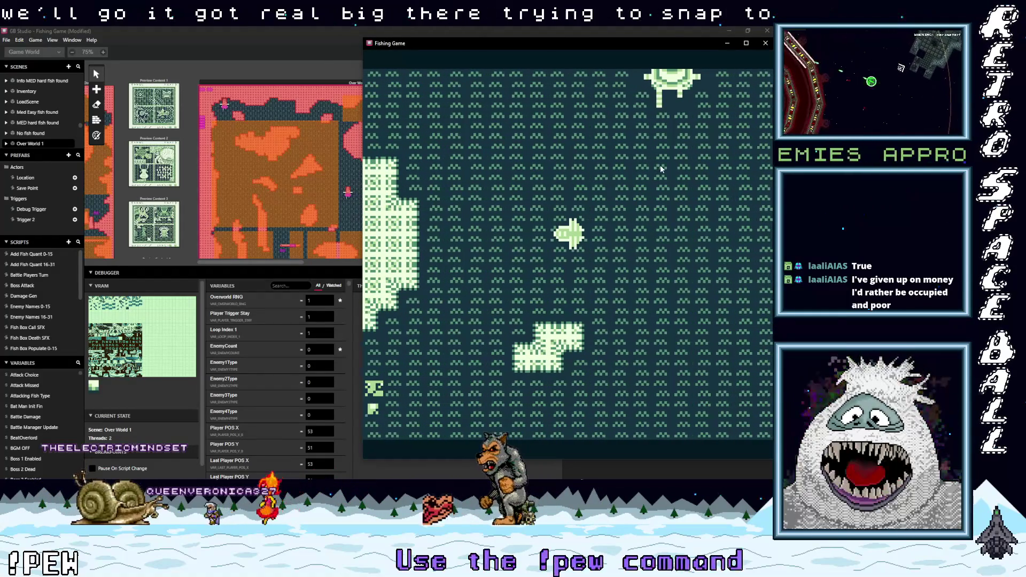
key("Left")
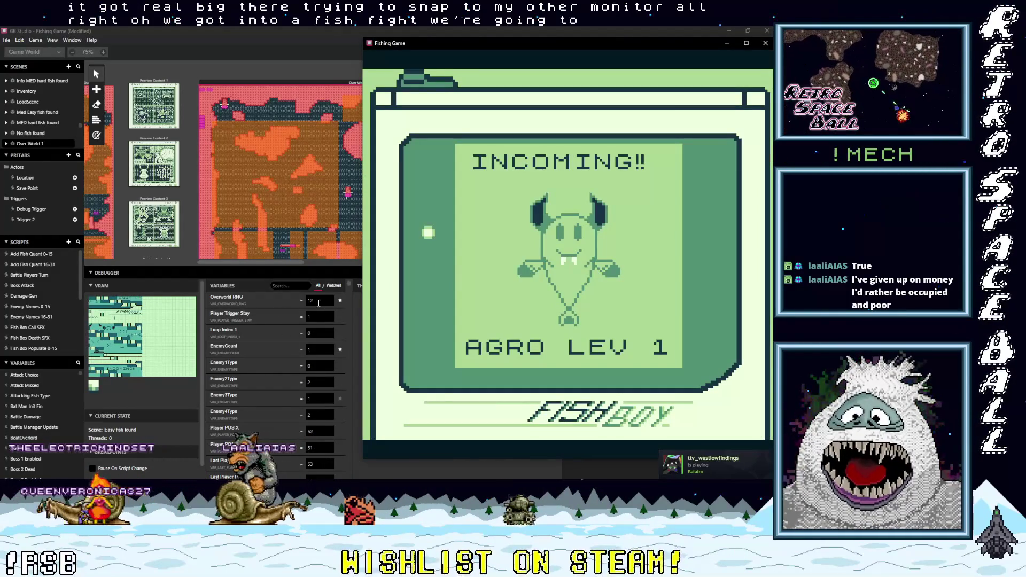
Step: Show only watched debugger variables and set EnemyCount to 4
left_click(334, 285)
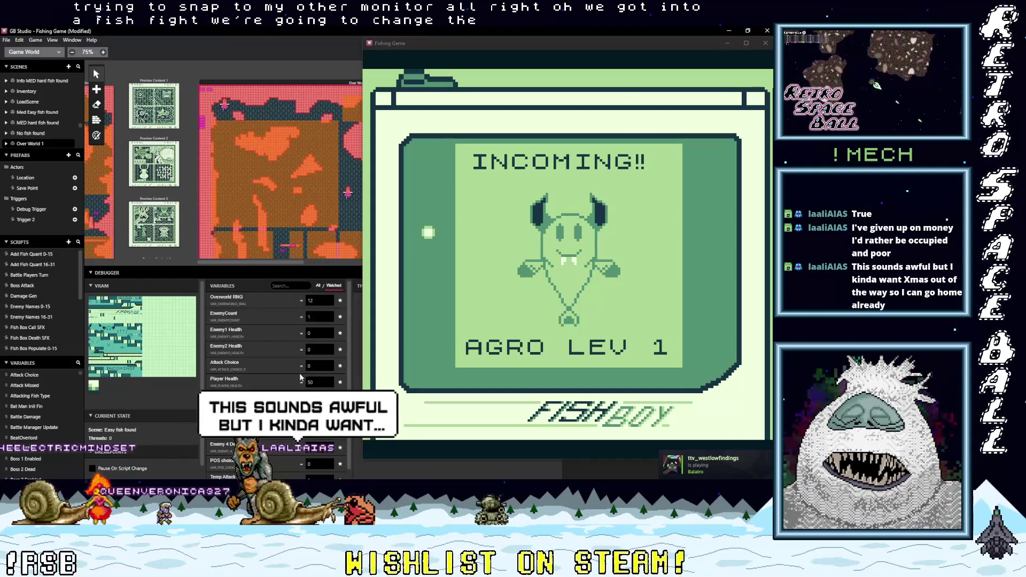
double_click(318, 317)
type("4")
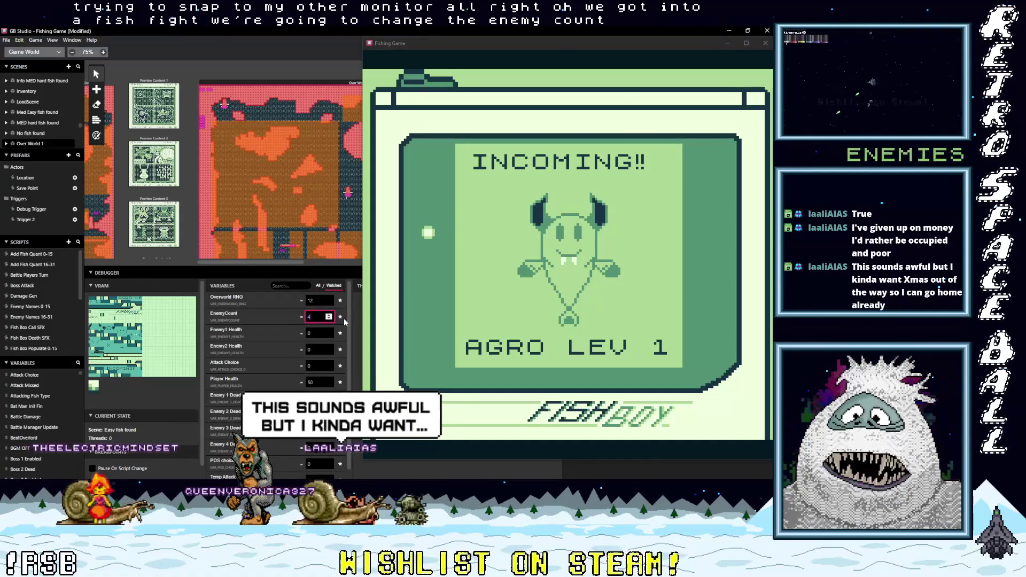
left_click(379, 329)
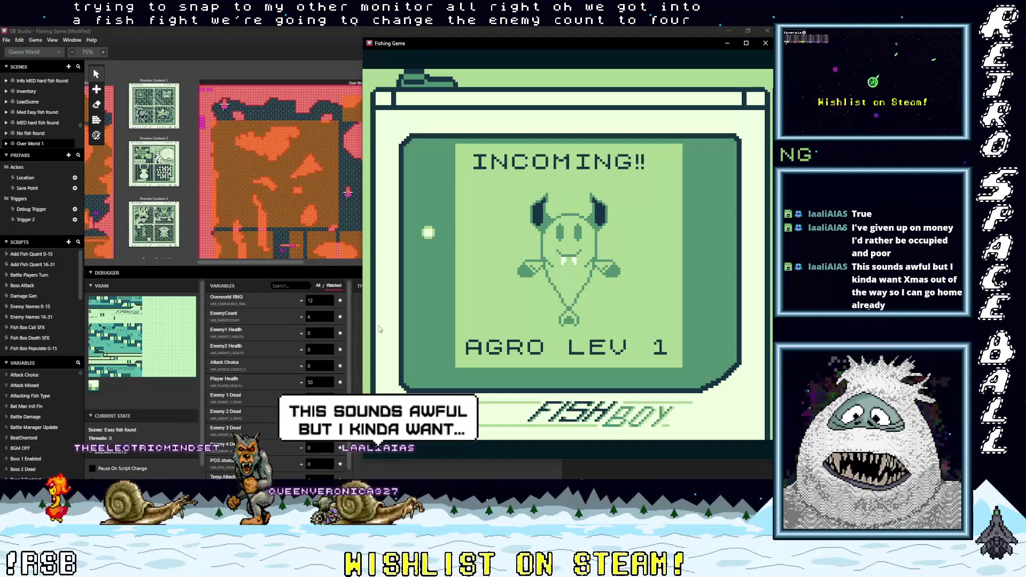
Step: Edit the Enemy2 Health debugger value while the battle starts
double_click(315, 349)
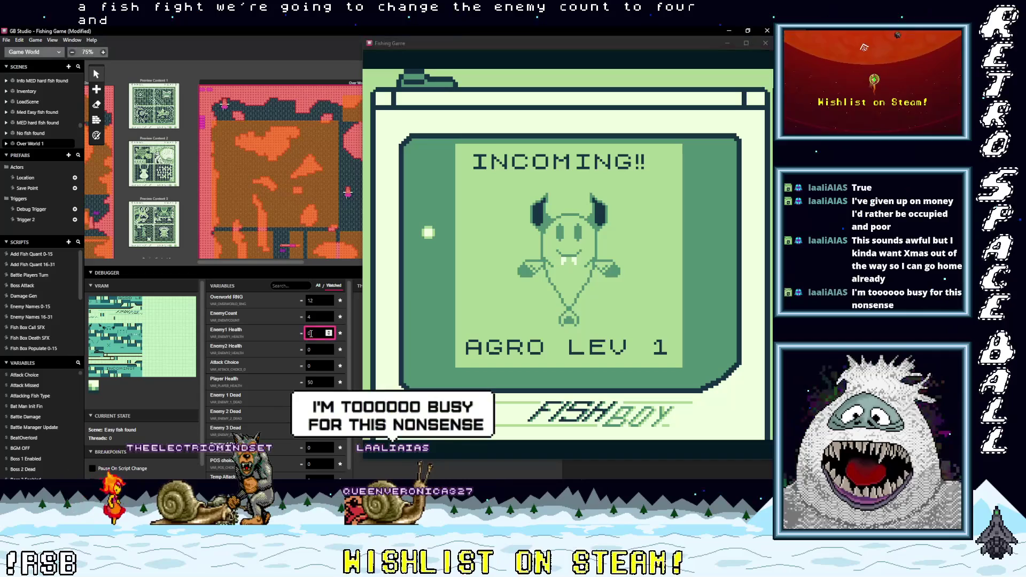
left_click(485, 295)
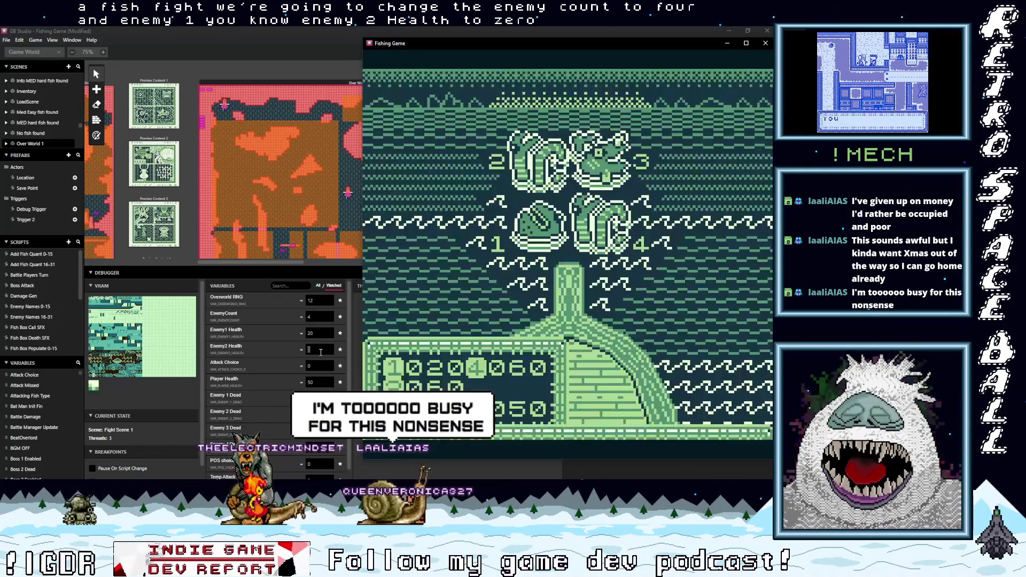
left_click(321, 350)
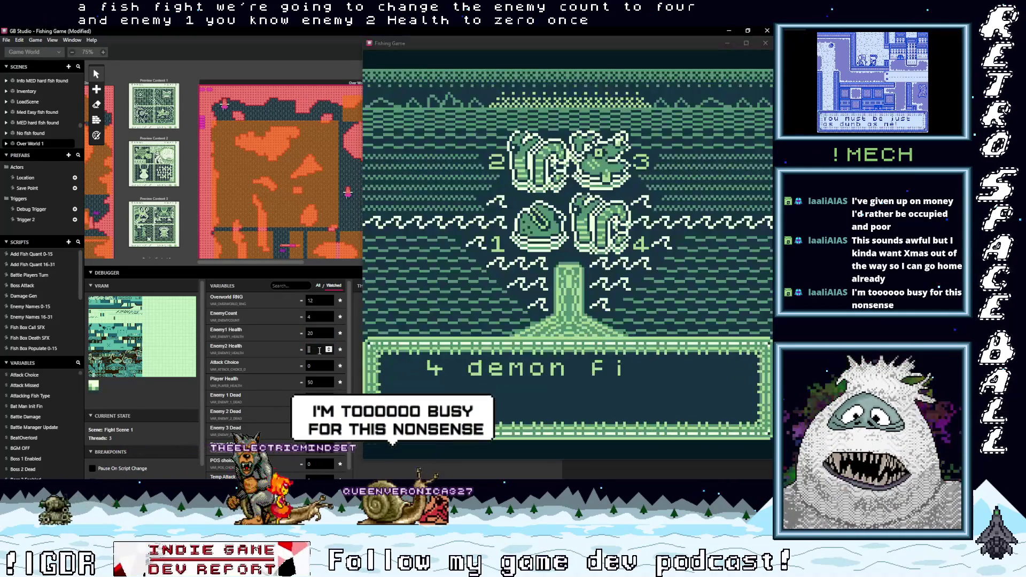
type("60")
left_click(507, 297)
left_click(300, 350)
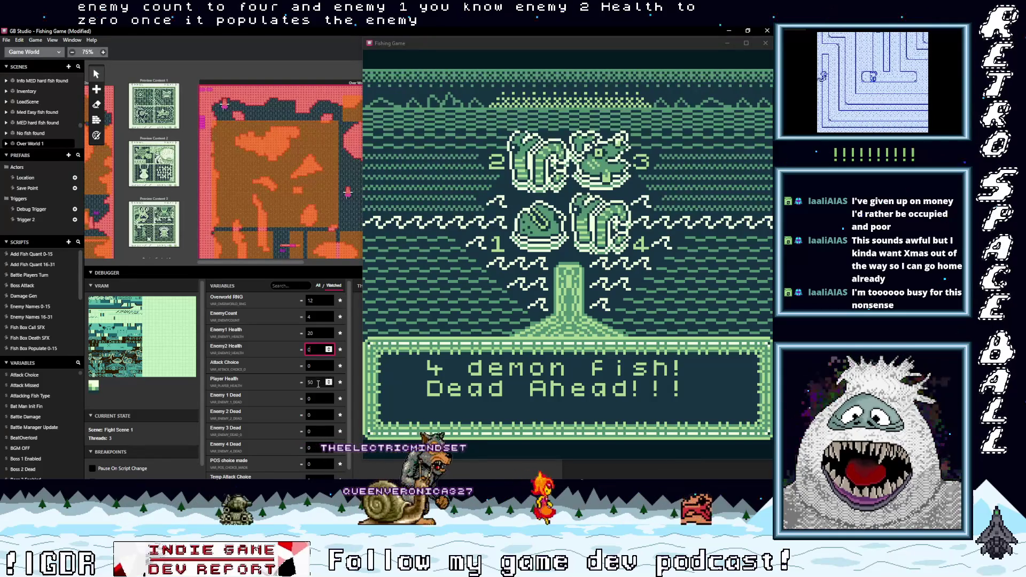
scroll(318, 401, "down", 1)
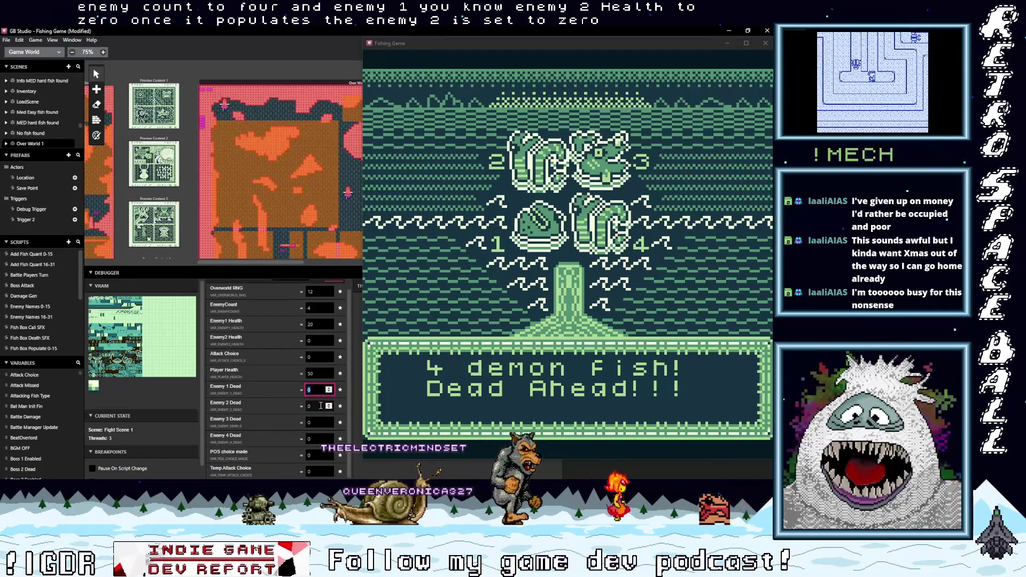
Step: Set Enemy 2 Dead to 1 and advance past the battle intro dialog
left_click(321, 405)
type("1")
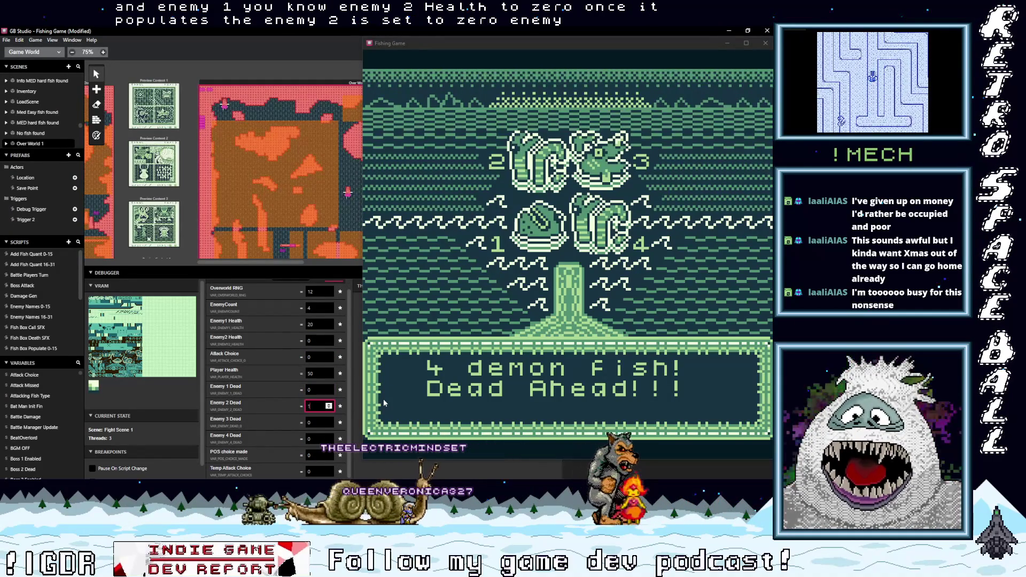
left_click(521, 263)
key("z")
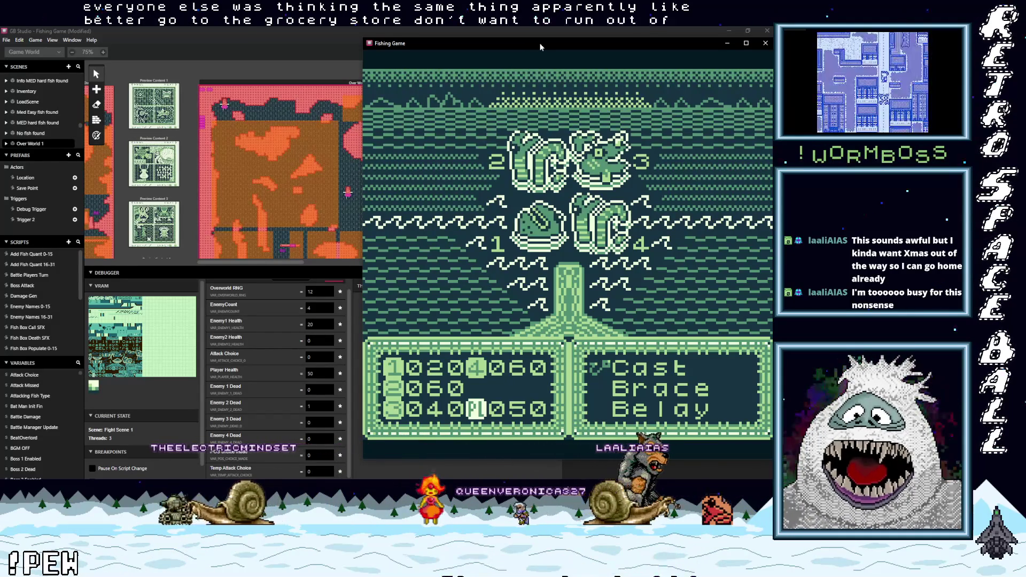
Step: Choose Cast in the battle menu and target the 4th demon fish
key("Down")
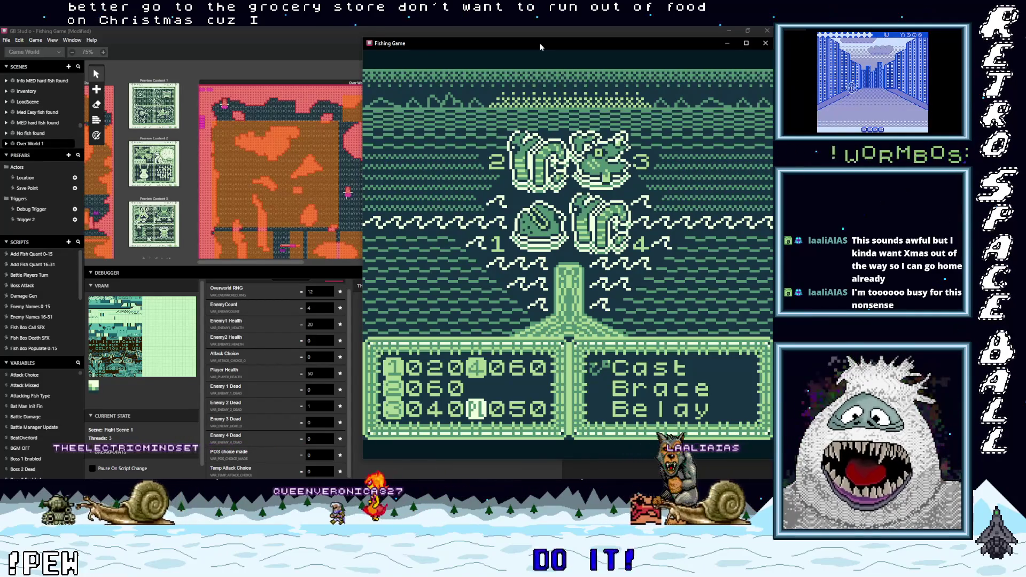
key("Down")
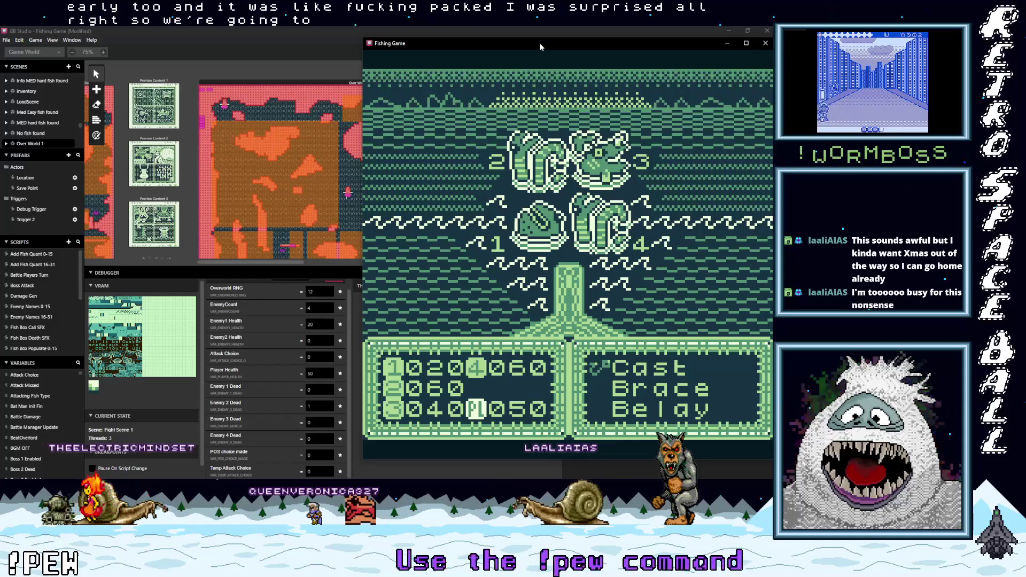
key("z")
key("z")
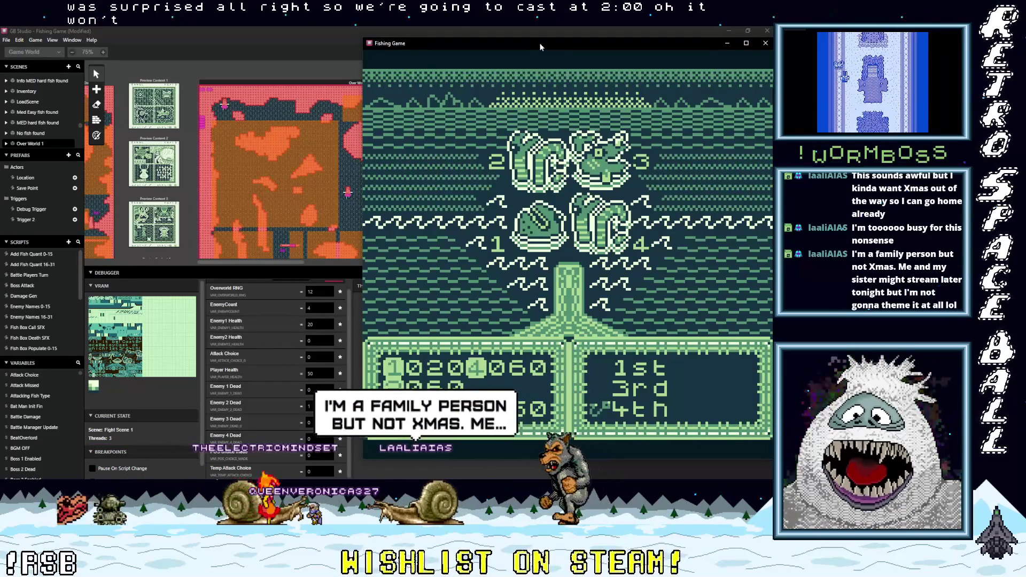
key("z")
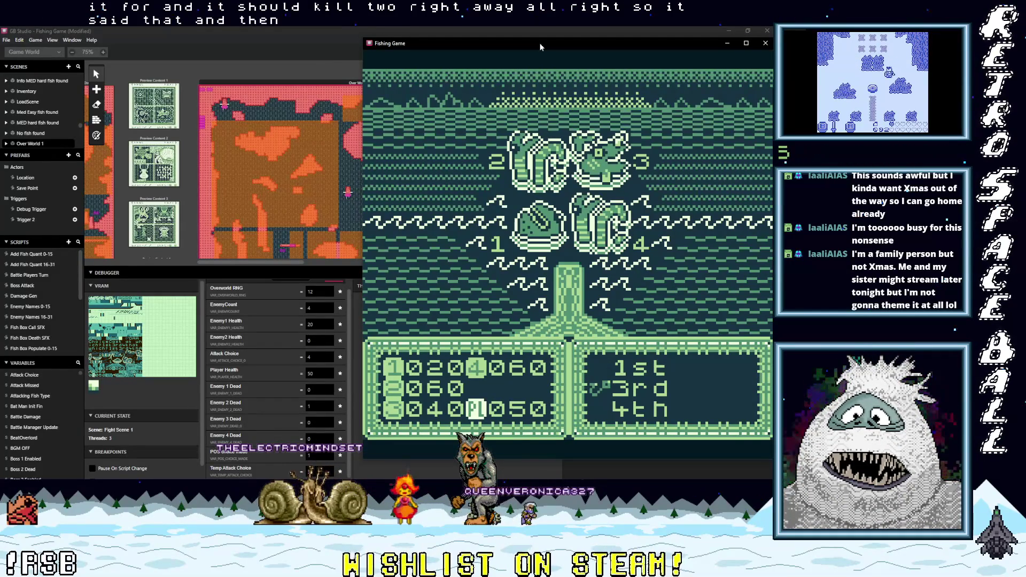
Step: Pick a target and choose Cast again, reproducing the repeated 'Cast at which?' prompt
key("z")
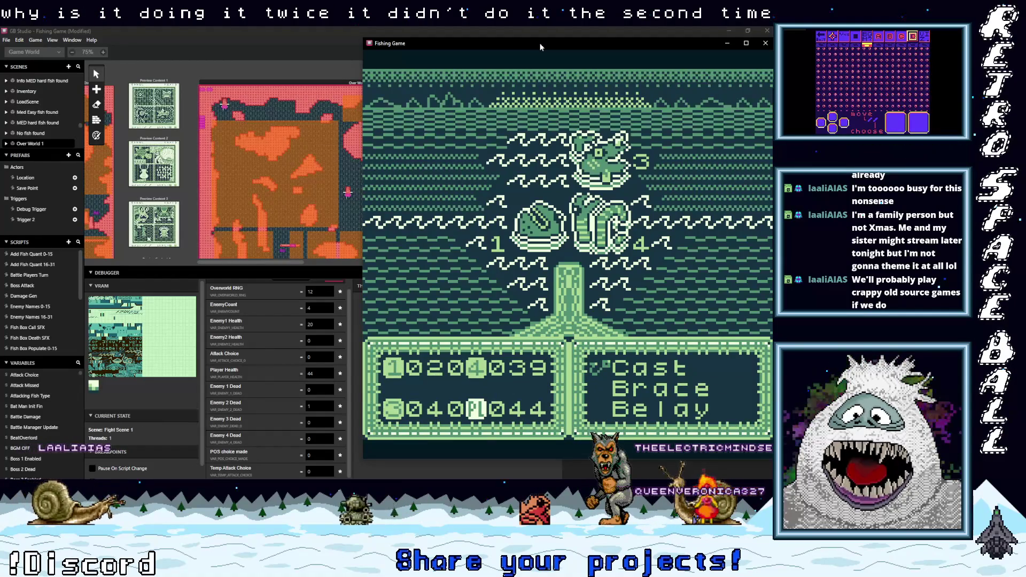
key("z")
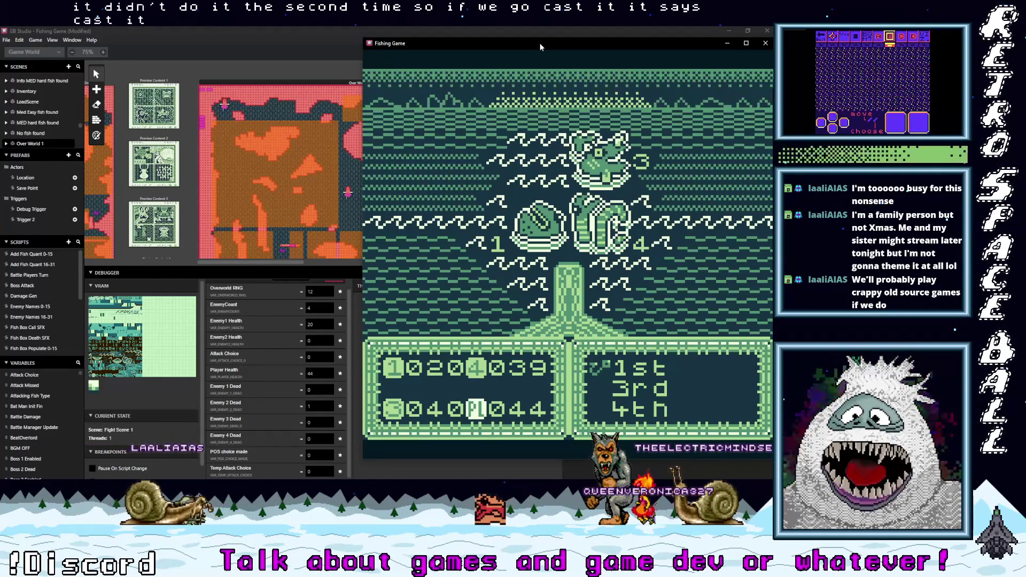
key("z")
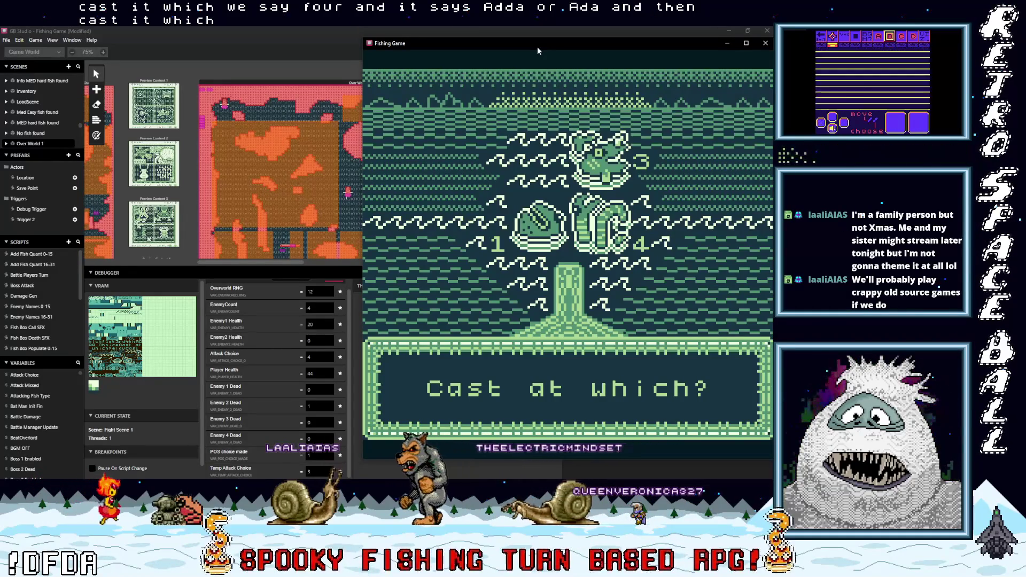
key("z")
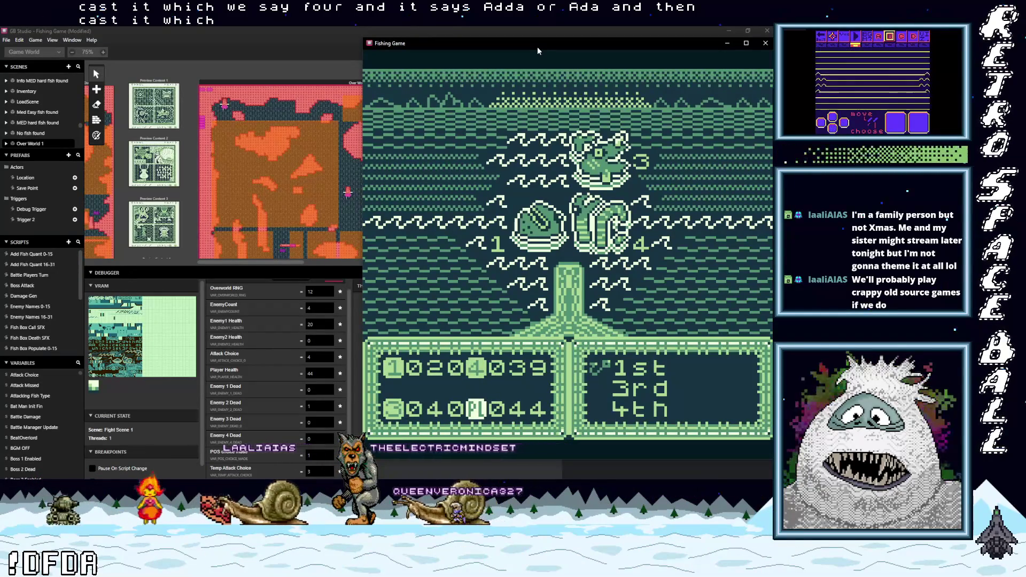
key("z")
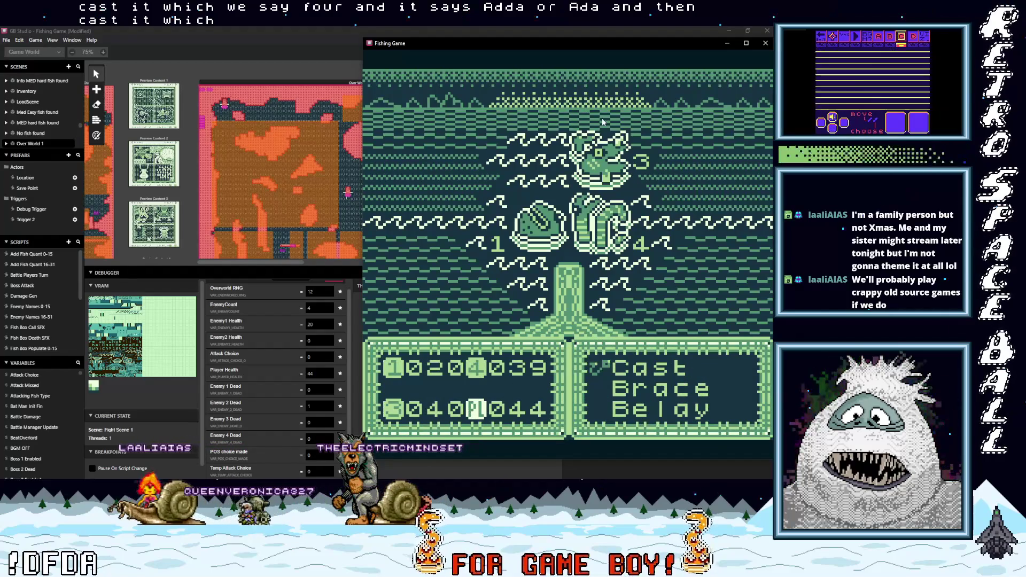
key("z")
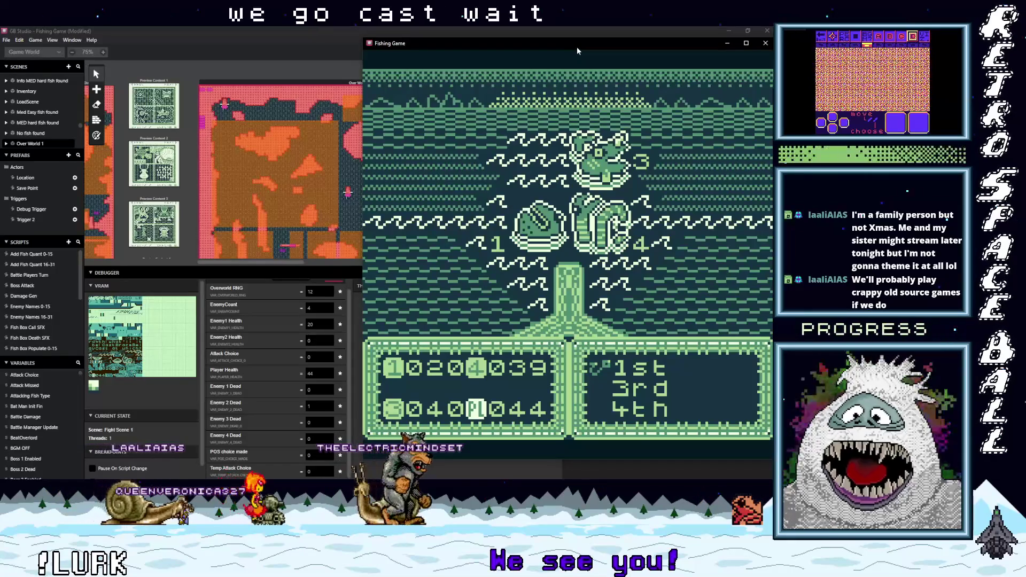
mouse_move(577, 49)
left_mouse_down()
mouse_move(315, 86)
mouse_move(325, 46)
mouse_move(347, 52)
left_mouse_up()
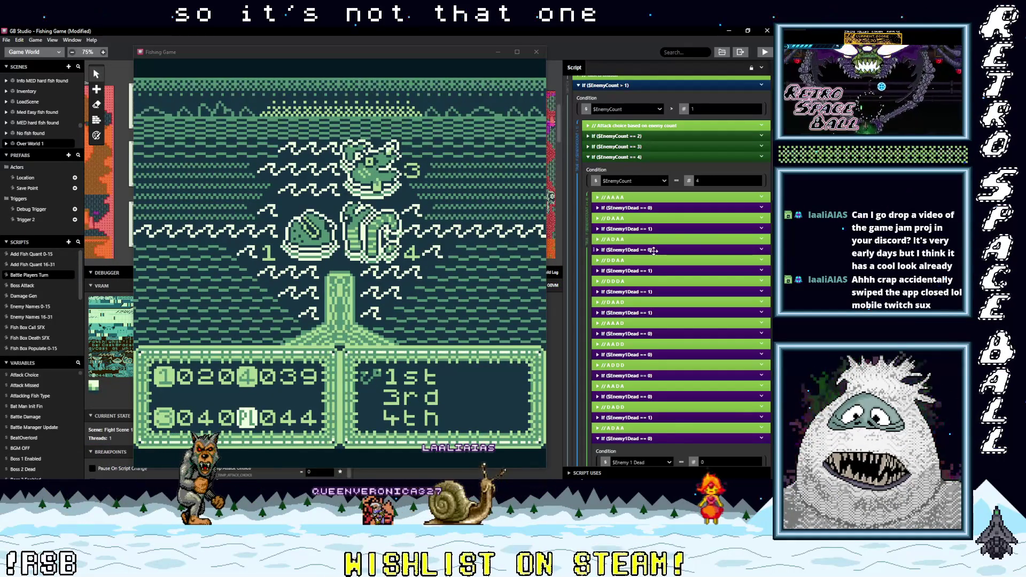
Step: Expand the nested If $Enemy1Dead == 0 and $Enemy2Dead == 1 events to inspect them
left_click(652, 250)
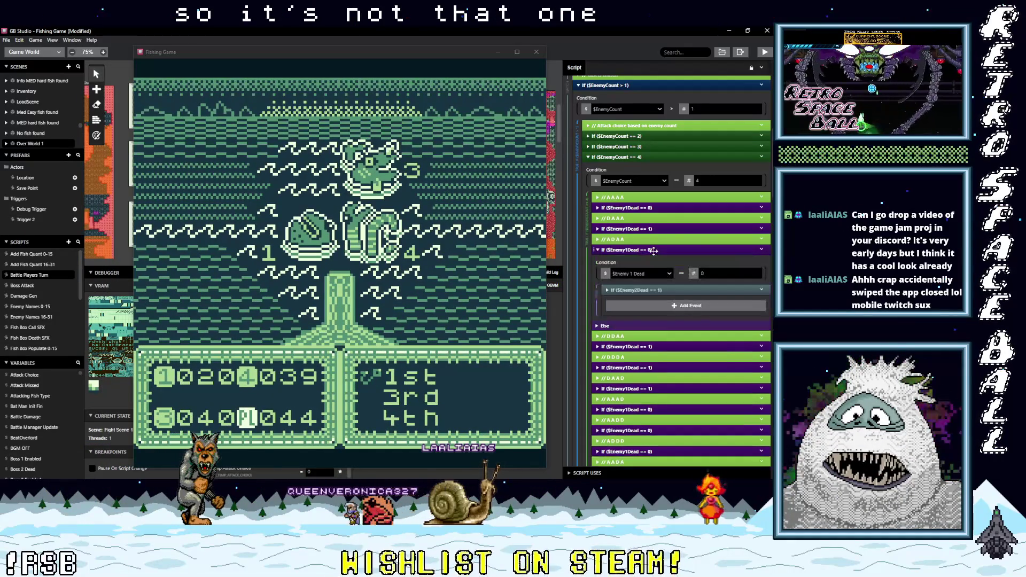
left_click(666, 290)
scroll(679, 320, "down", 1)
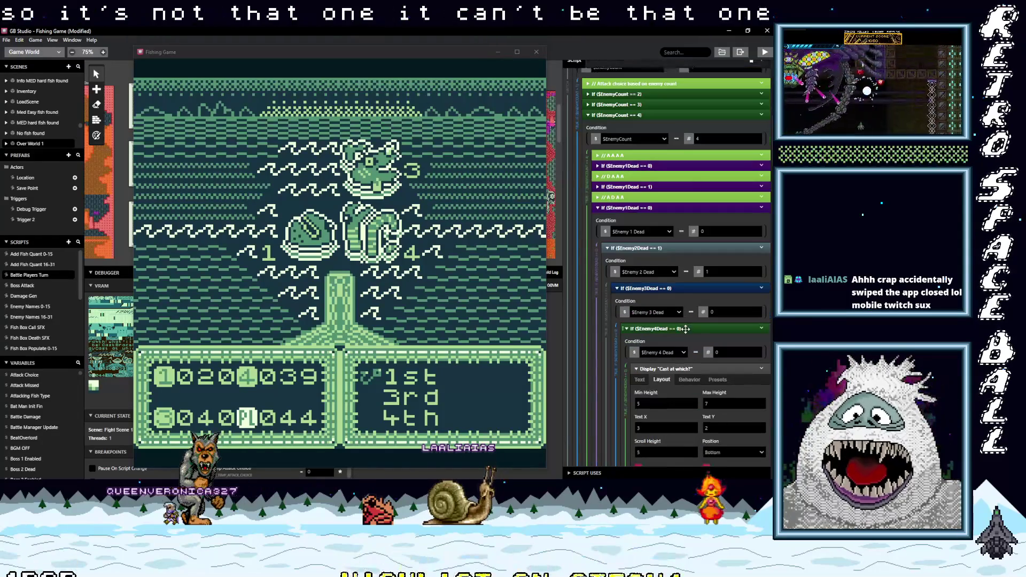
scroll(686, 329, "down", 1)
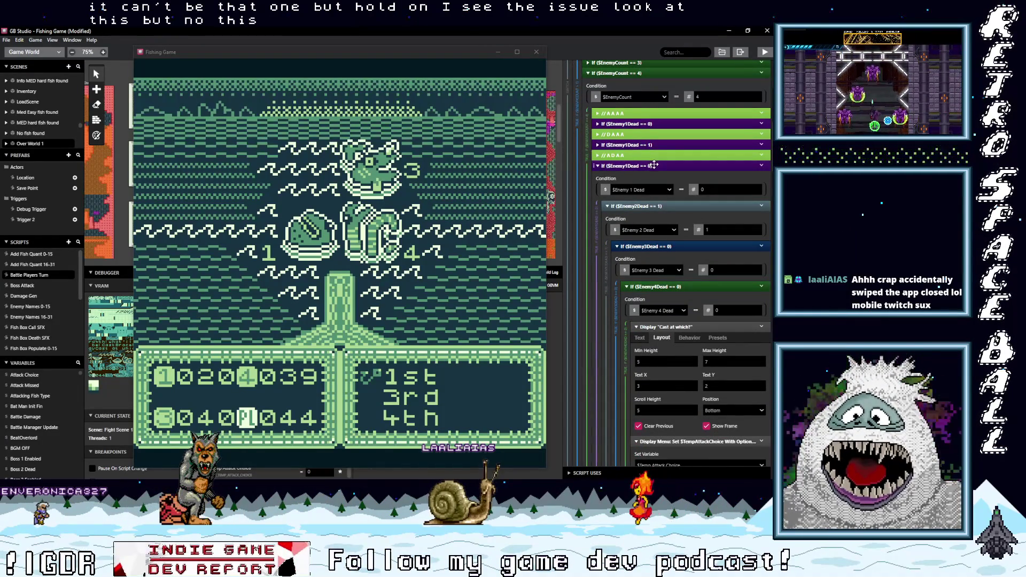
left_click(654, 165)
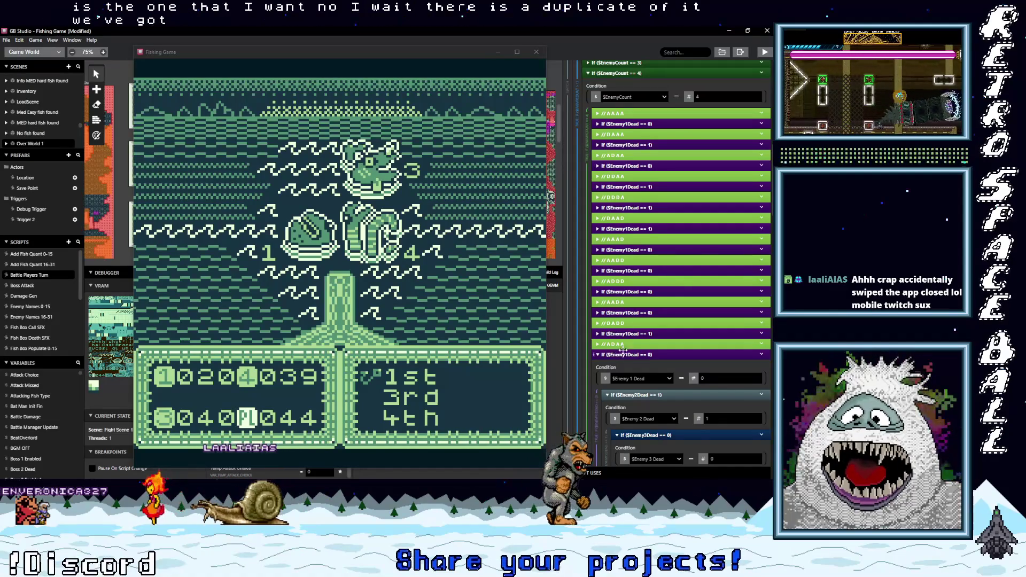
left_click_drag(623, 350, 633, 166)
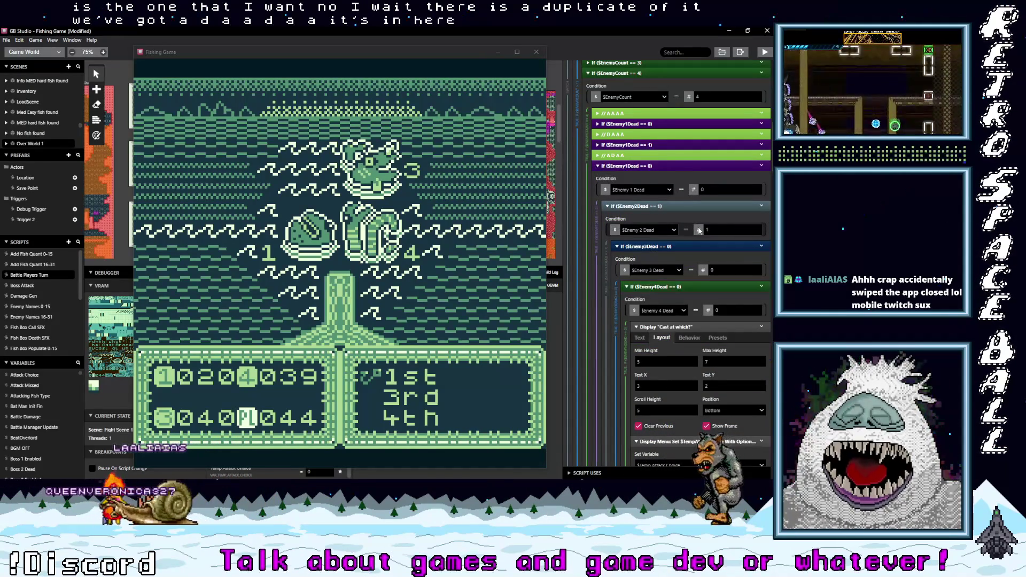
left_click_drag(663, 167, 662, 167)
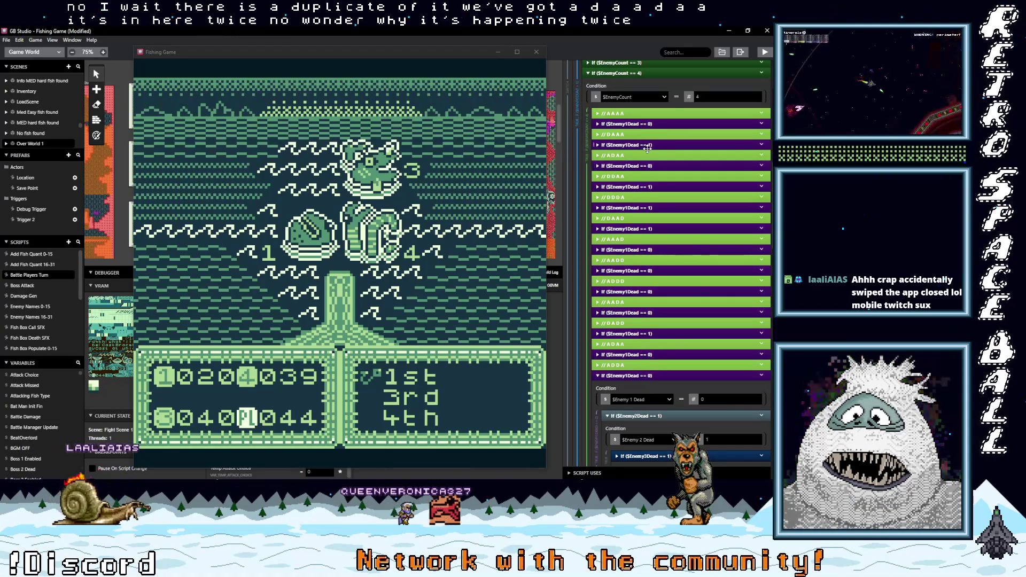
Step: Expand the If $Enemy1Dead == 0 event under ADAA and open options on its duplicate
left_click(641, 165)
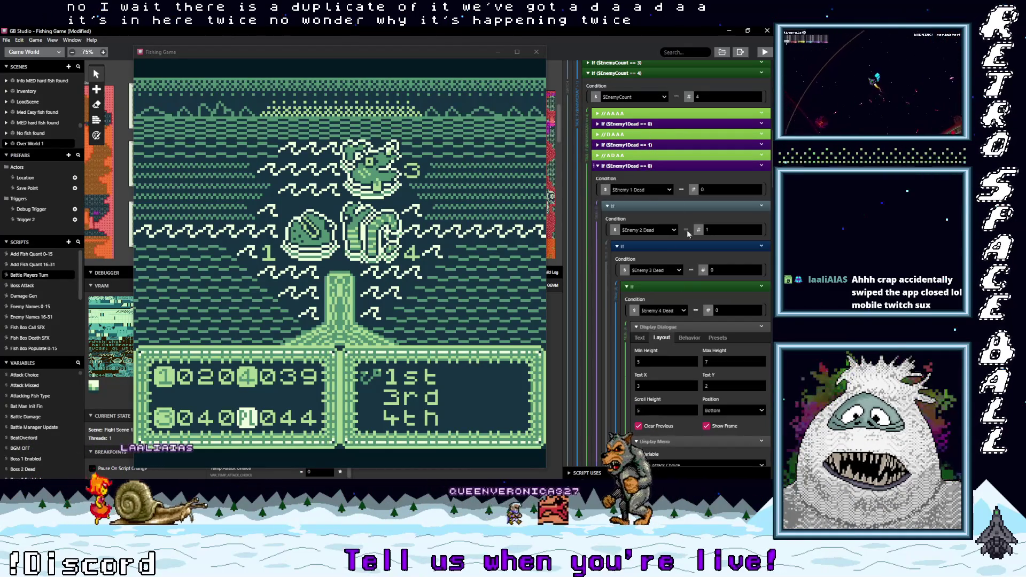
scroll(724, 340, "down", 1)
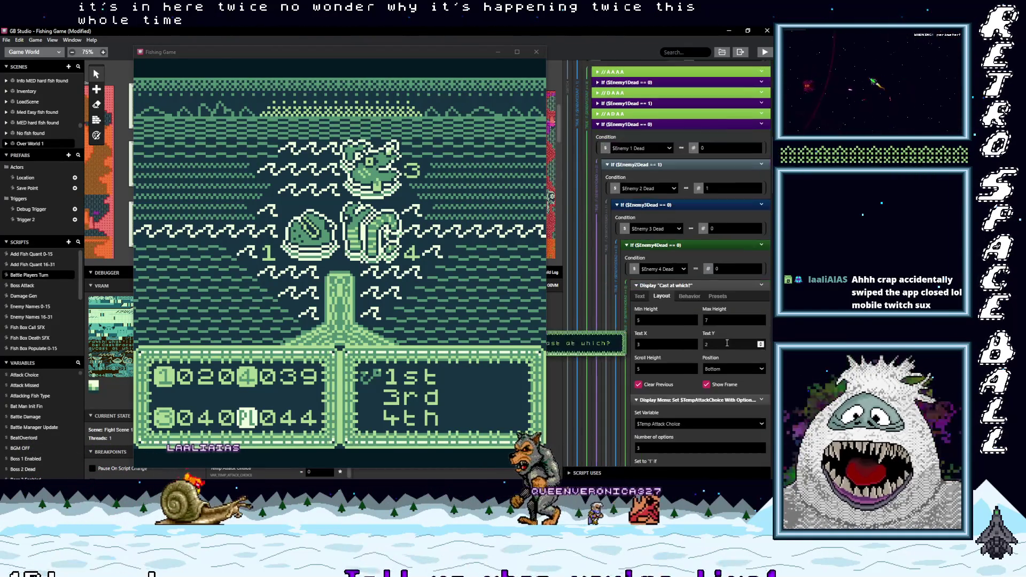
scroll(726, 343, "down", 3)
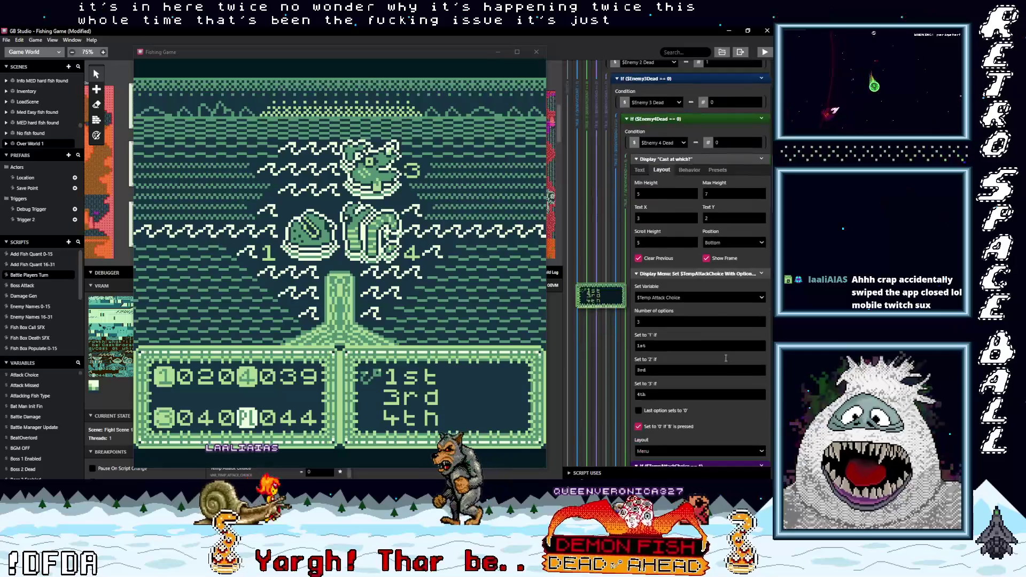
scroll(725, 358, "down", 4)
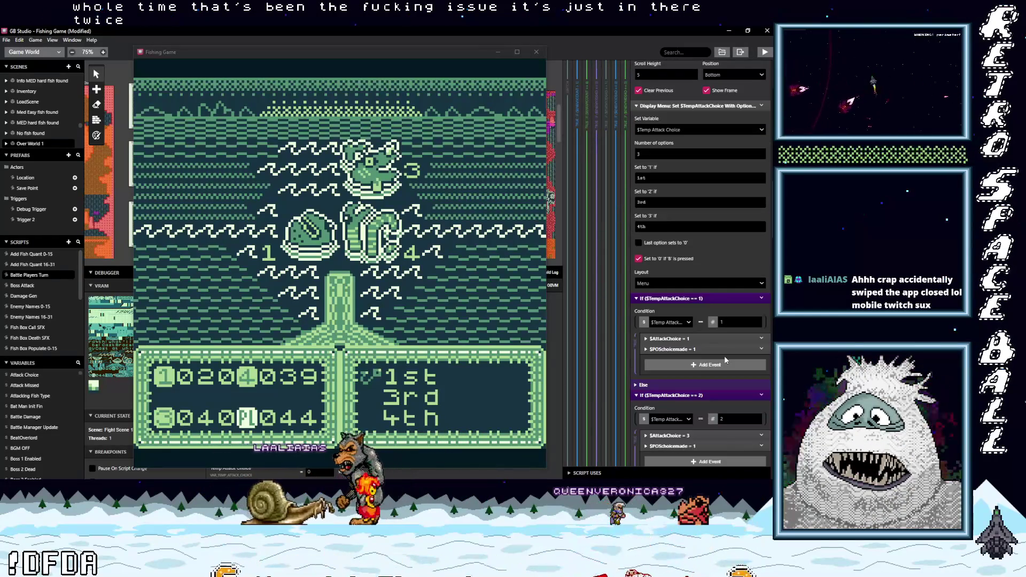
scroll(725, 359, "down", 3)
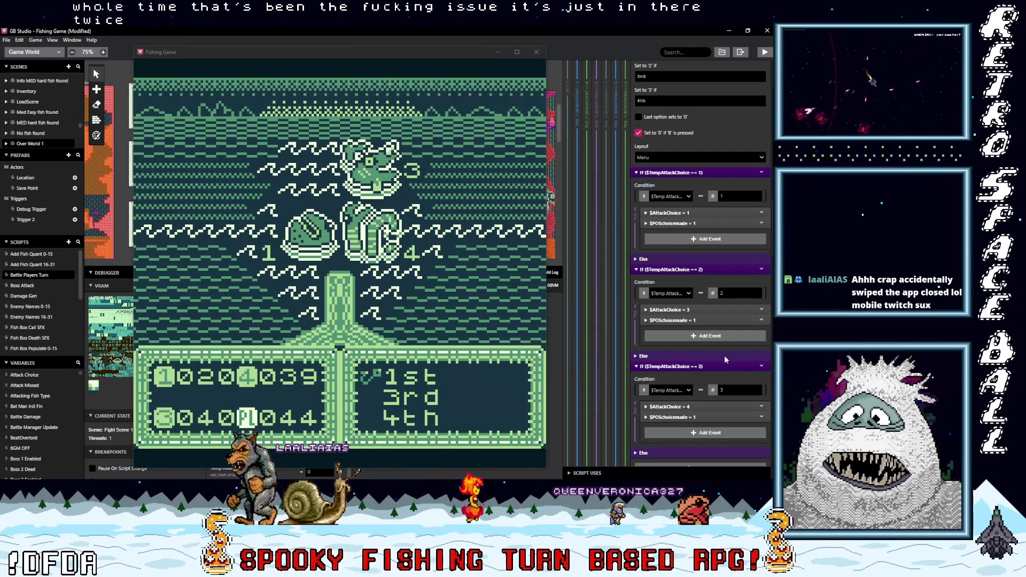
scroll(725, 359, "up", 10)
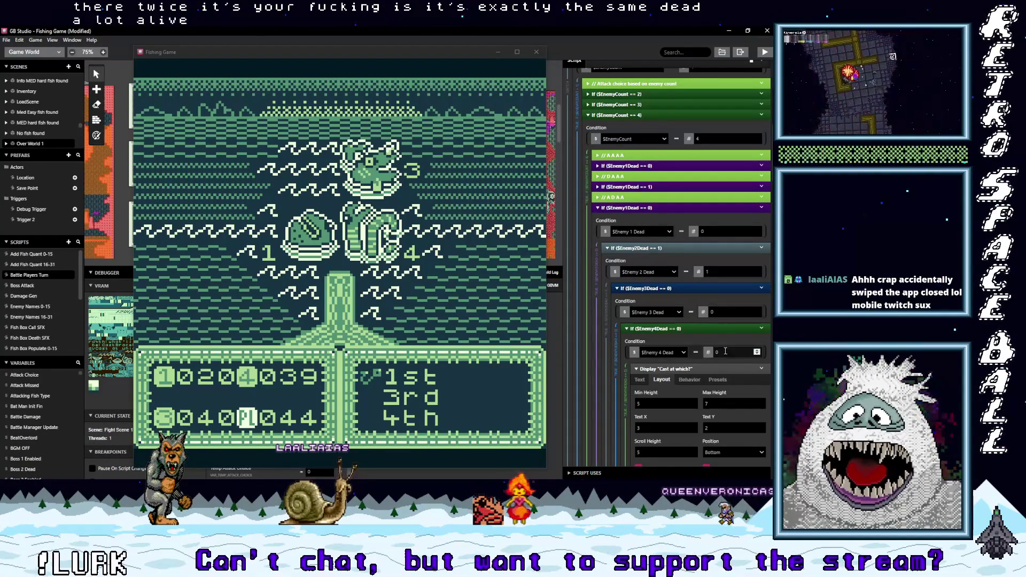
scroll(725, 351, "up", 3)
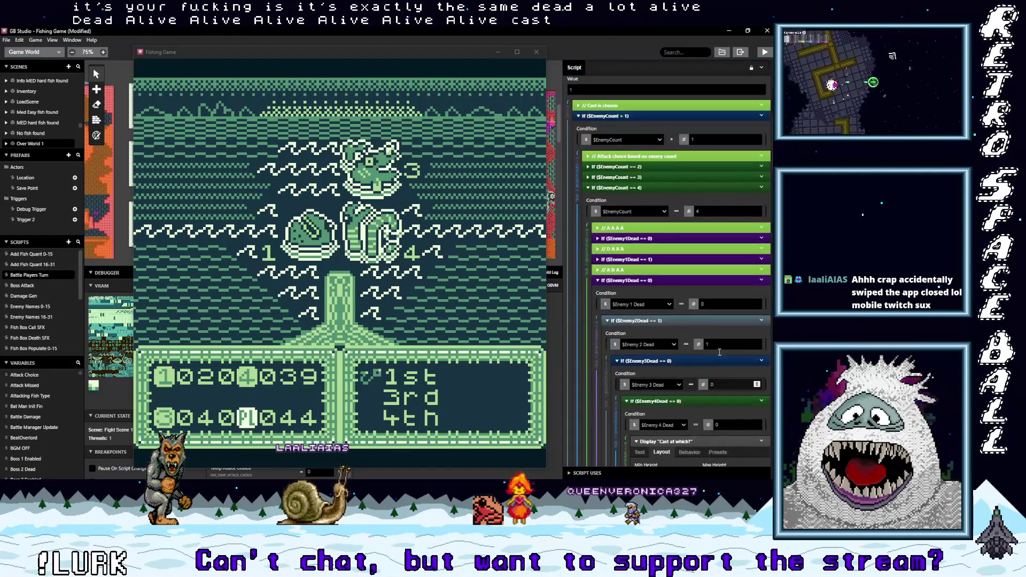
scroll(668, 210, "up", 1)
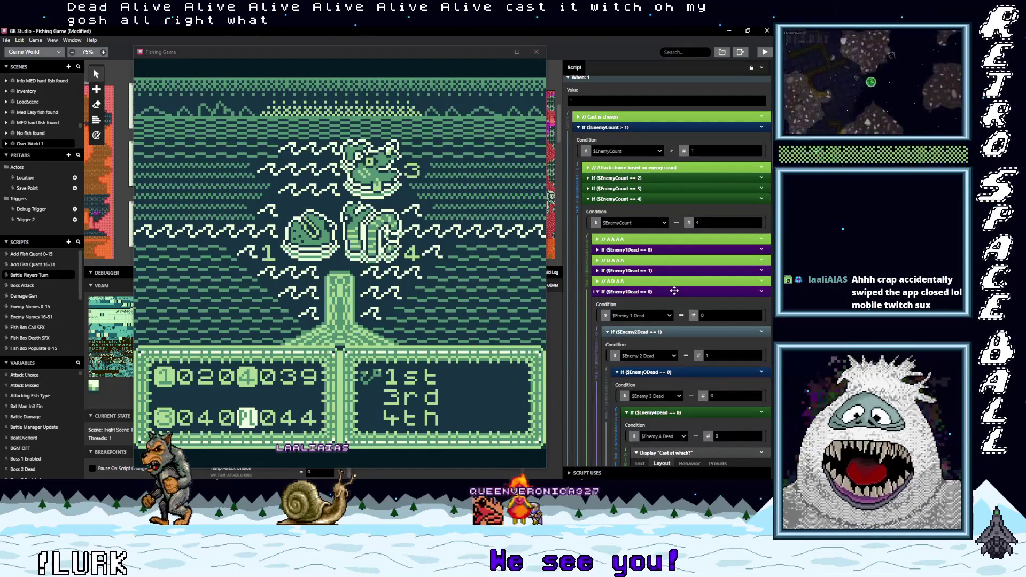
left_click(762, 292)
left_click(764, 291)
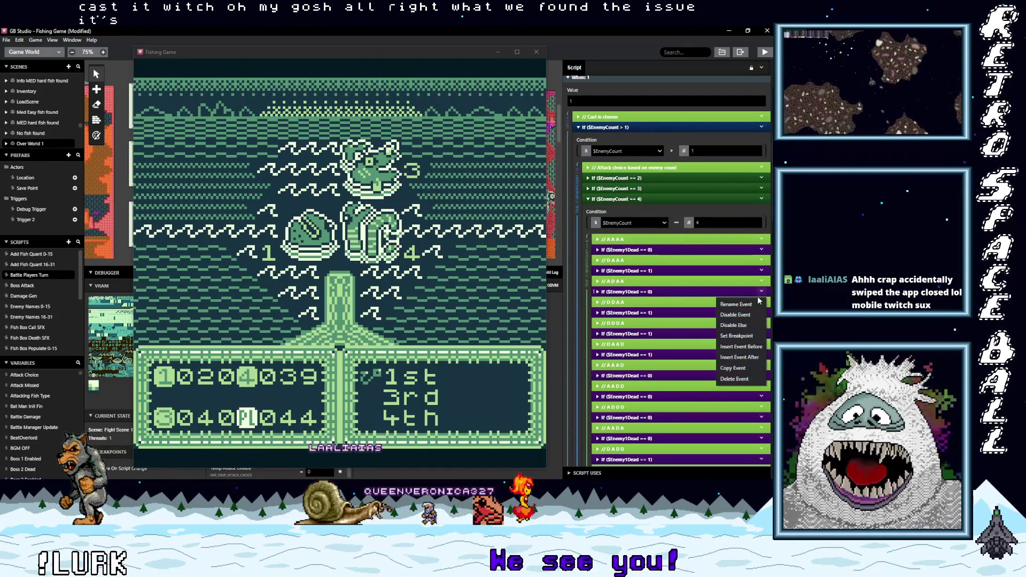
Step: Disable the duplicate If $Enemy1Dead == 0 event and append '(in here twice)' to the //ADAA comment
left_click(735, 315)
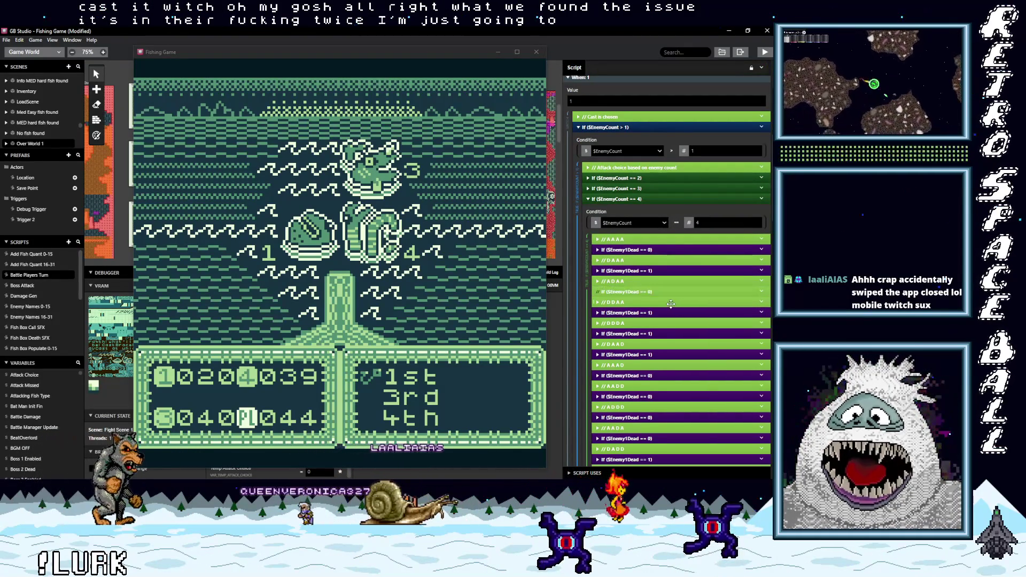
left_click(650, 283)
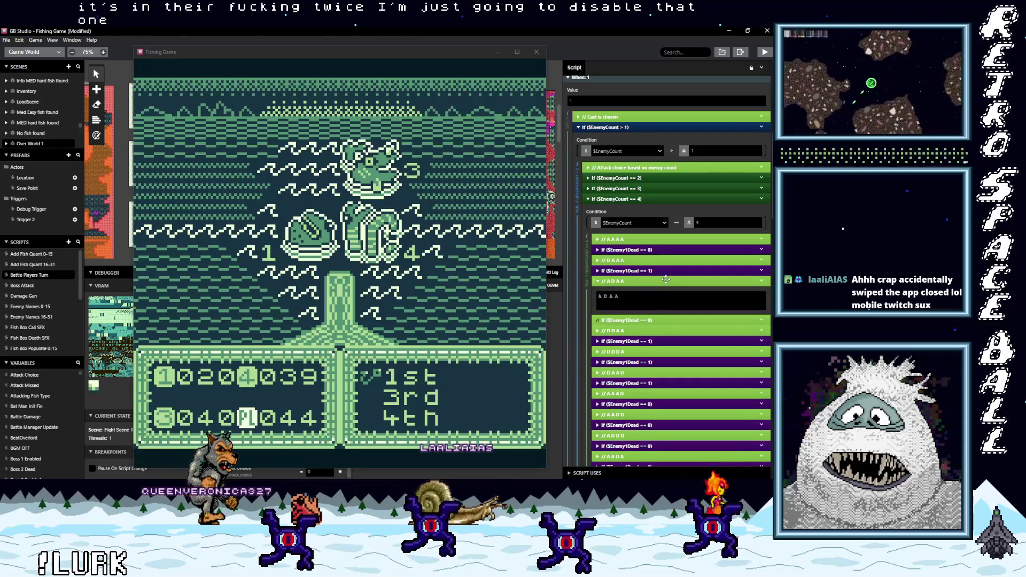
left_click(647, 300)
type("(in here twice)")
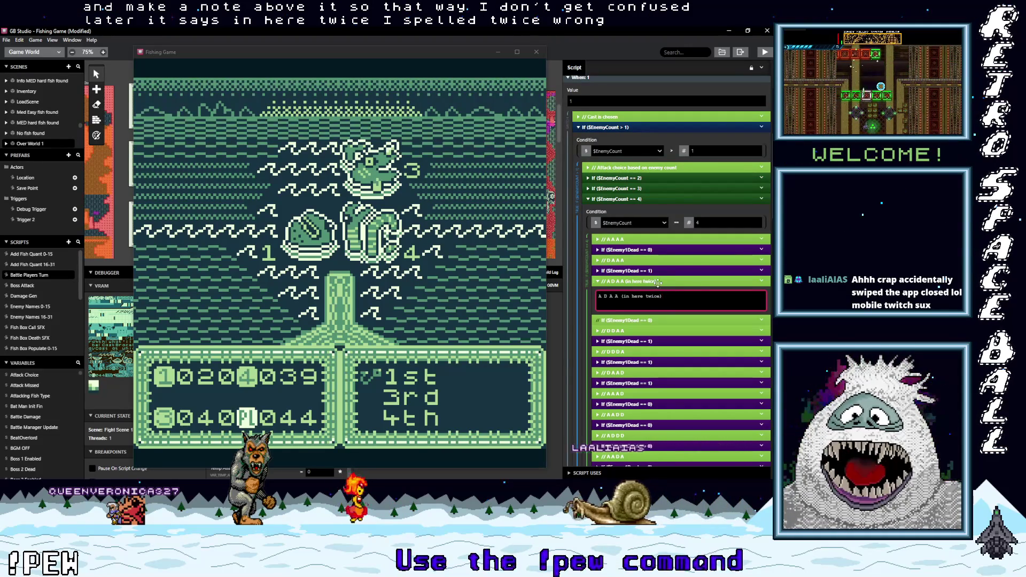
left_click(655, 282)
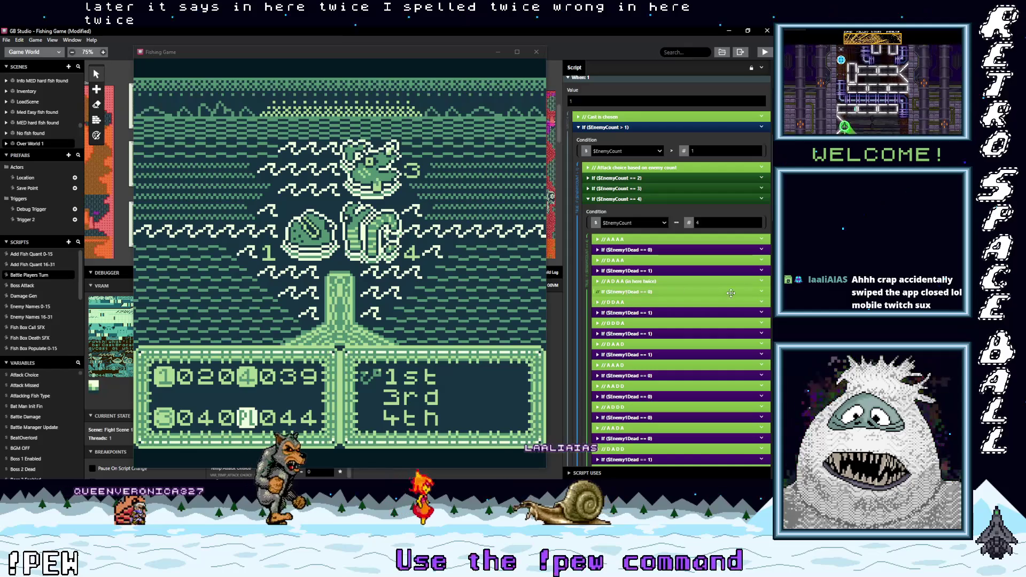
Step: Expand the ADAA branch's Enemy1Dead check to locate the 'ADAA Choice' display event
scroll(679, 261, "down", 5)
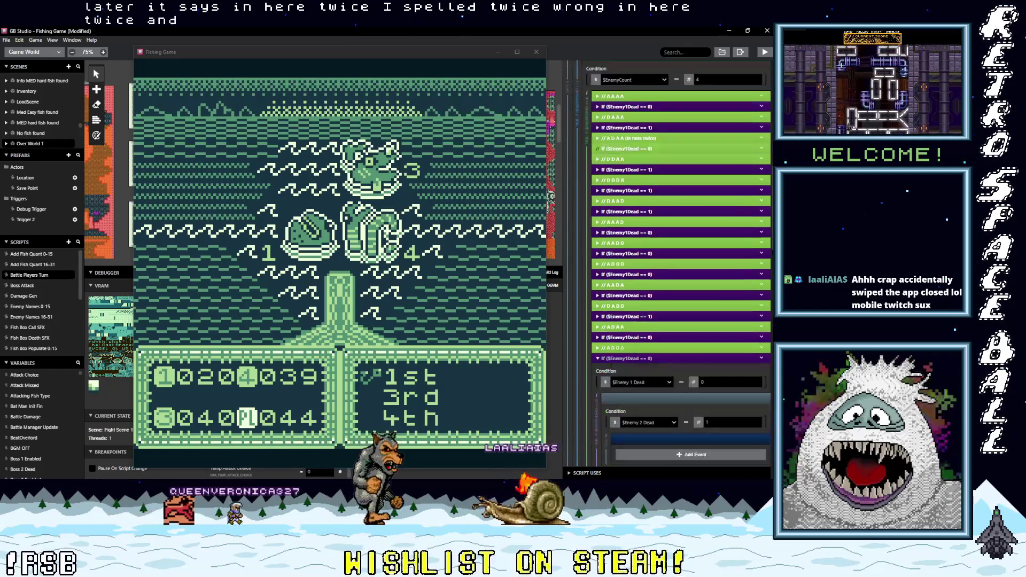
scroll(681, 262, "down", 4)
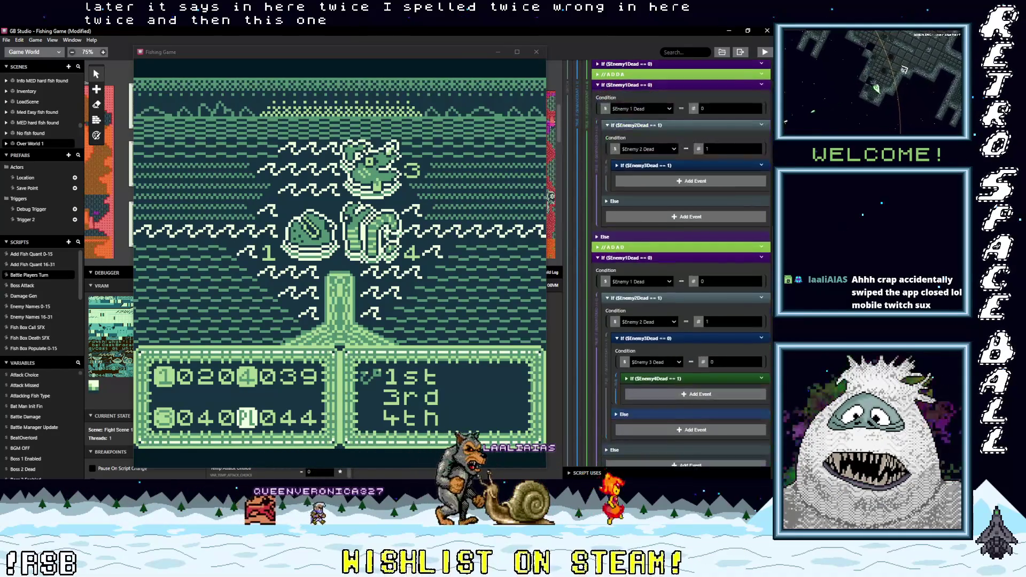
scroll(770, 260, "up", 5)
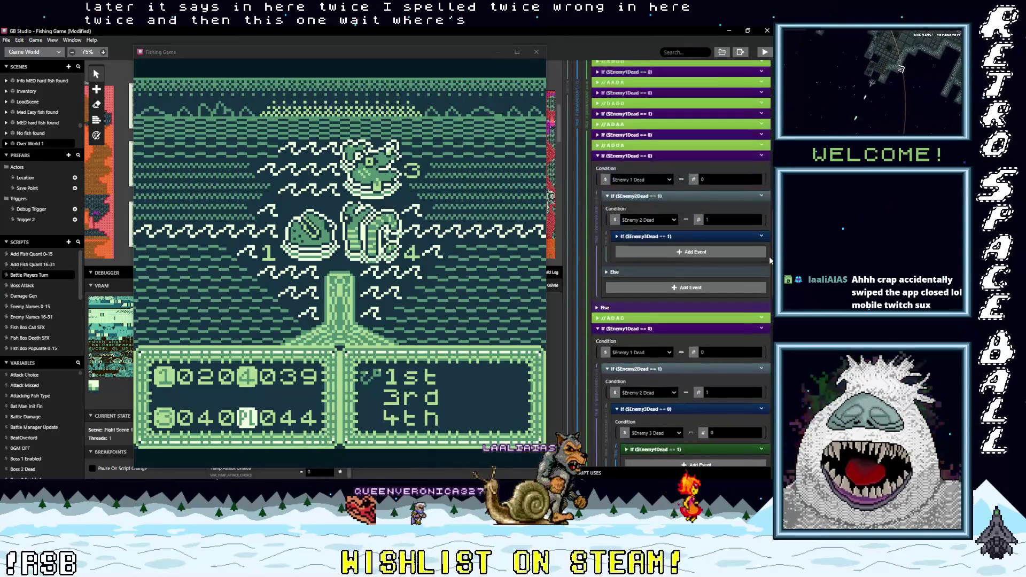
scroll(768, 251, "up", 1)
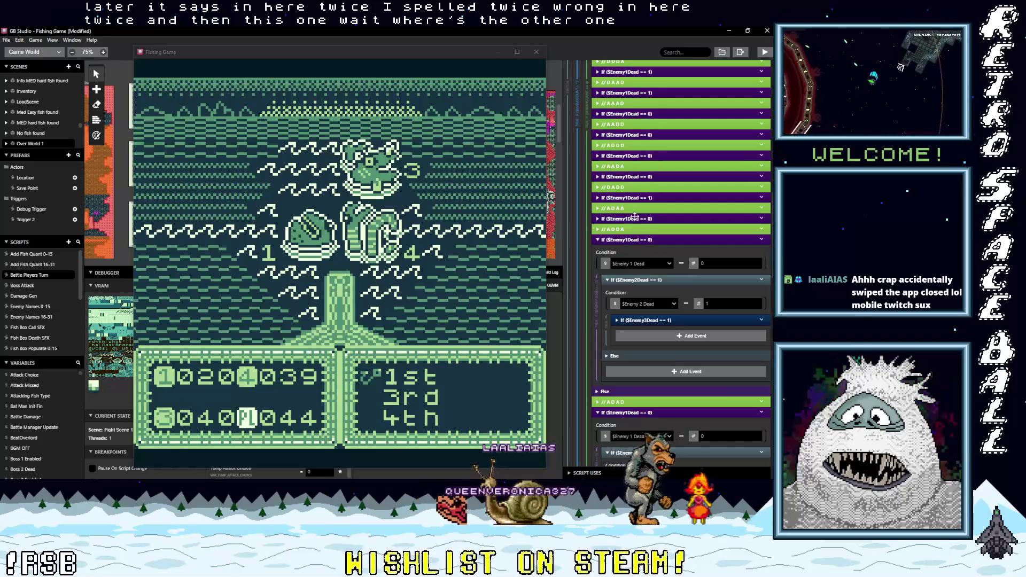
left_click(635, 217)
scroll(684, 299, "down", 2)
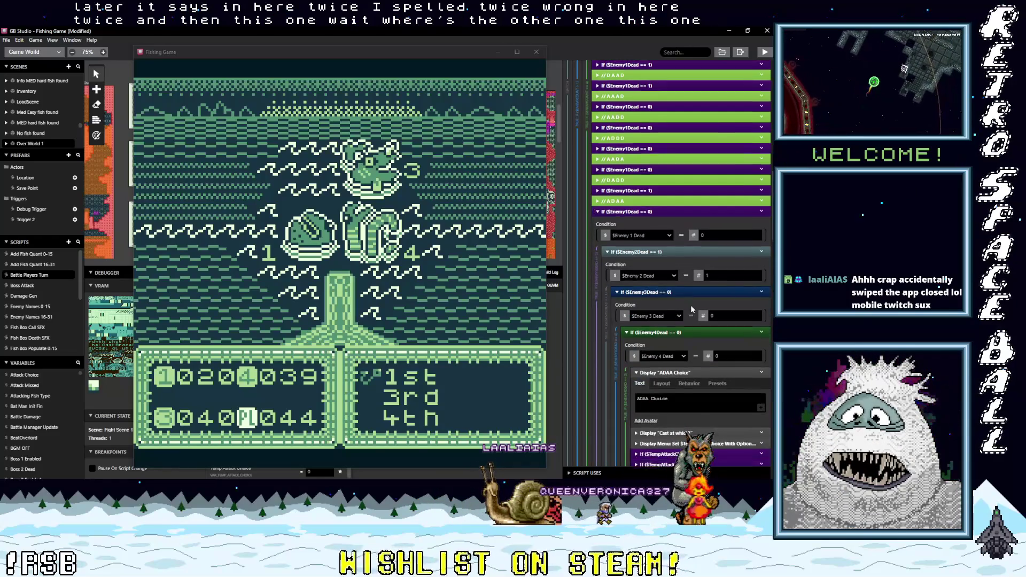
left_click(724, 297)
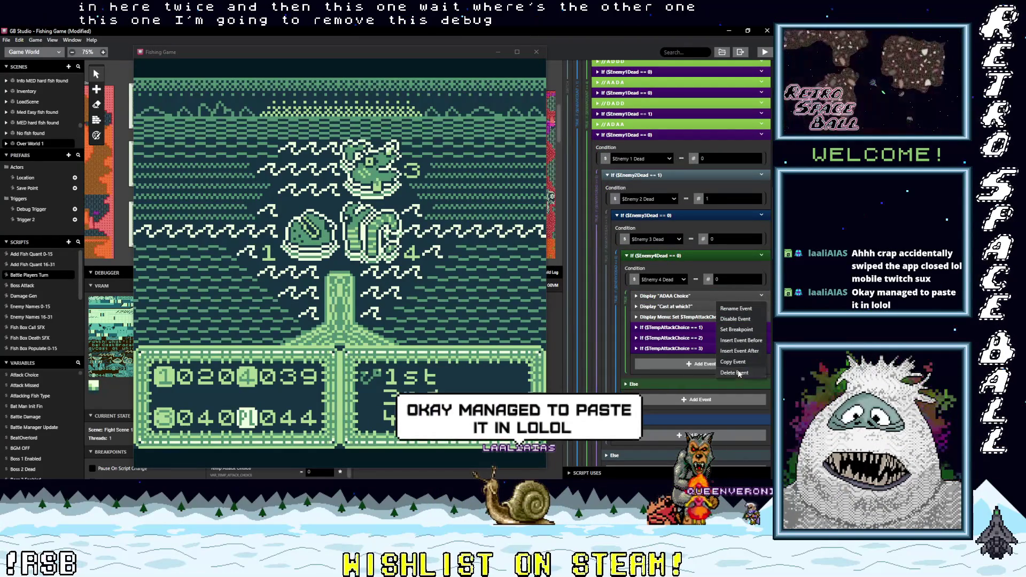
Step: Delete the debug 'ADAA Choice' dialogue and close the running game
left_click(739, 372)
left_click(529, 53)
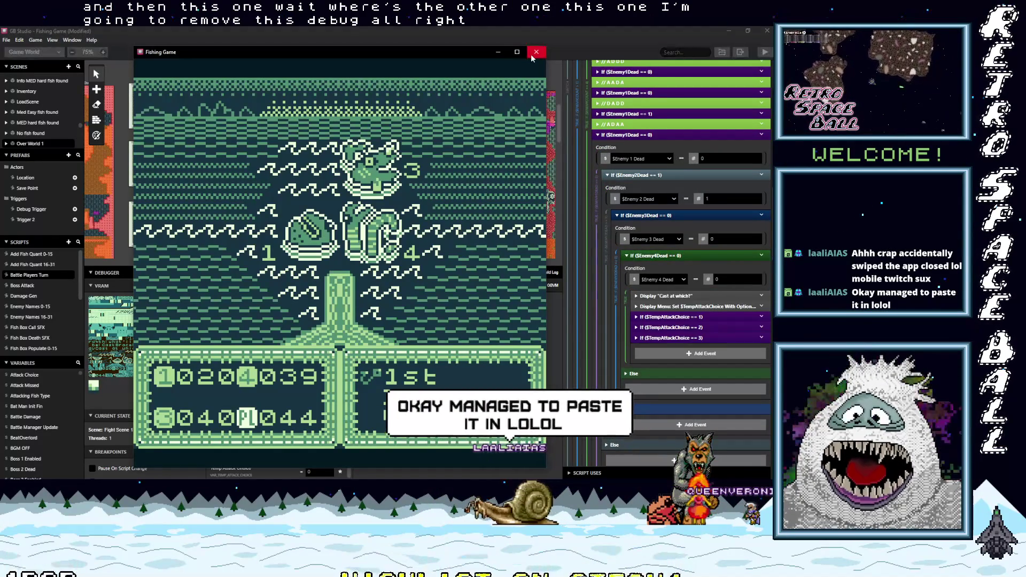
left_click(536, 52)
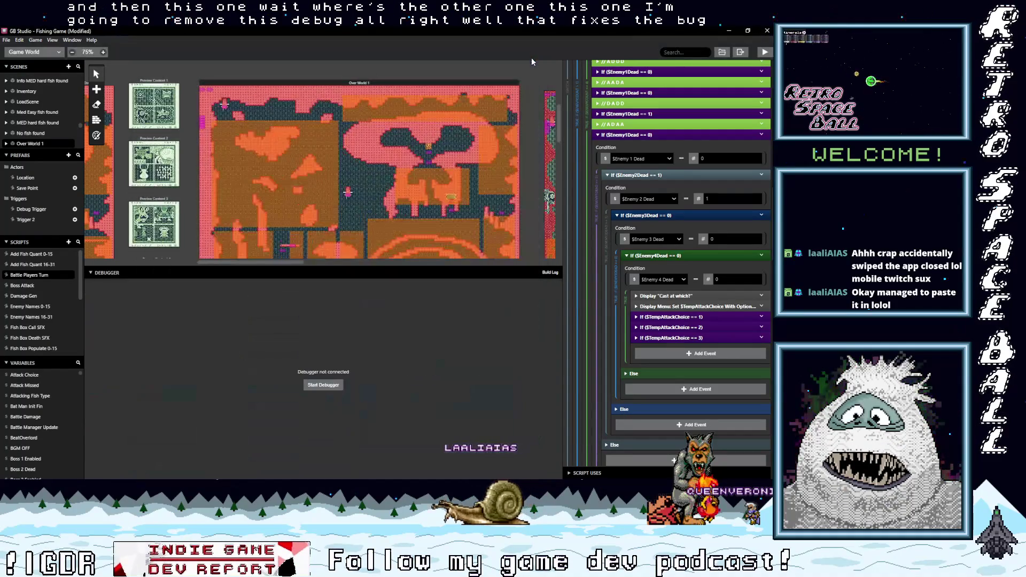
Step: Collapse the expanded enemy-dead checks and scroll up to the If $EnemyCount == 4 header
left_click(629, 134)
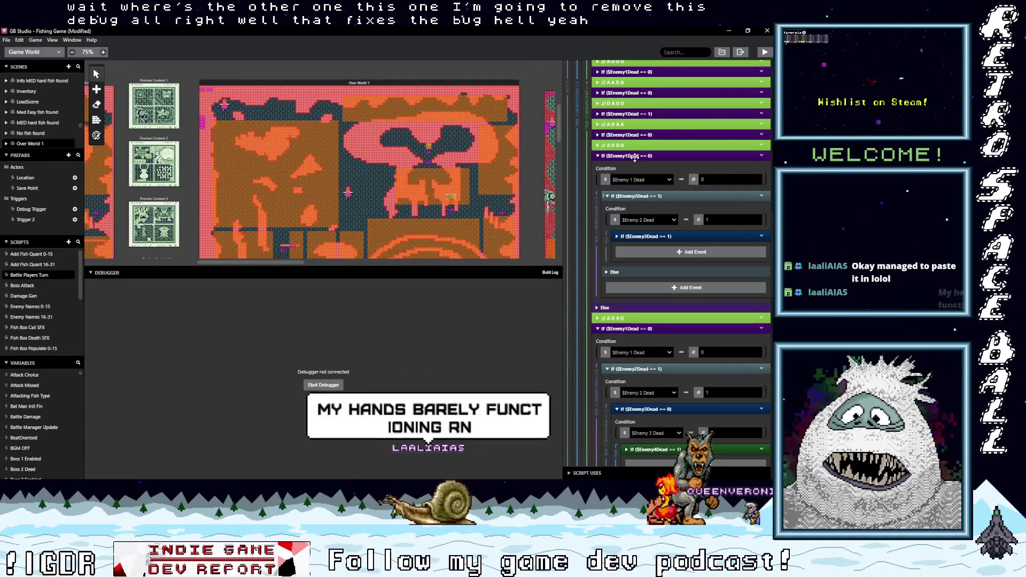
left_click(636, 176)
left_click(636, 177)
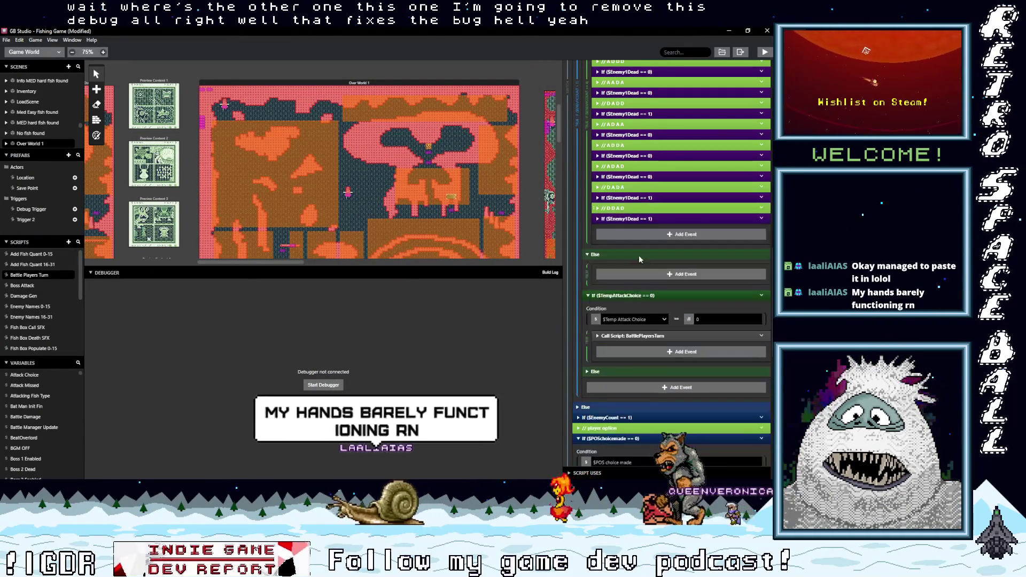
scroll(639, 255, "up", 3)
scroll(639, 254, "up", 2)
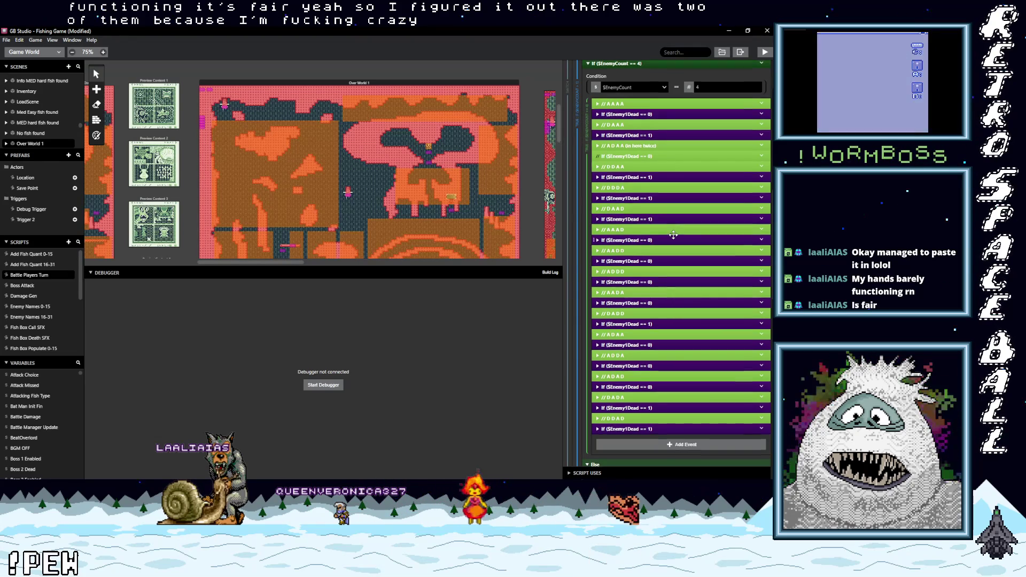
scroll(673, 235, "up", 1)
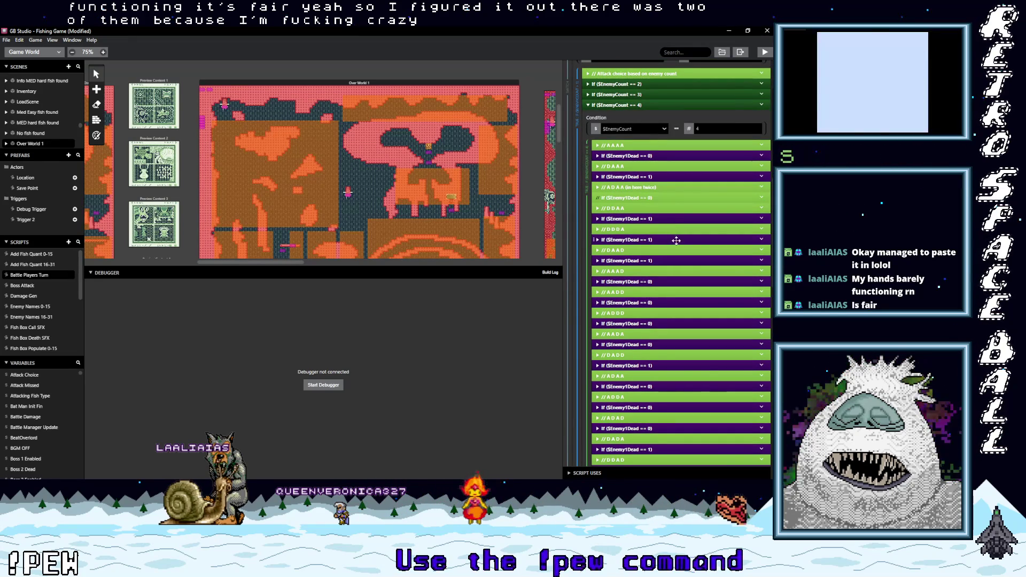
scroll(674, 240, "down", 1)
scroll(676, 244, "down", 1)
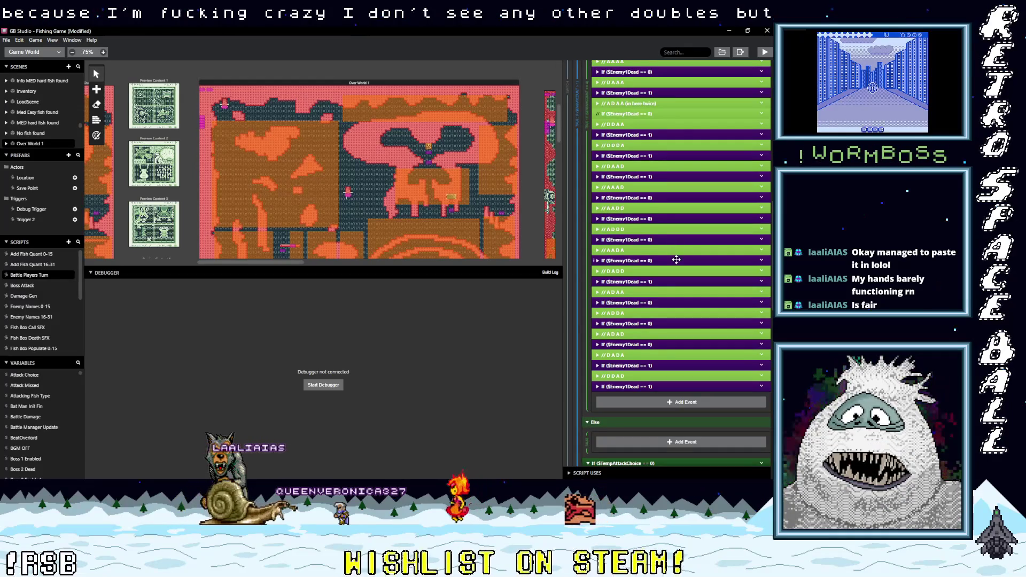
scroll(676, 257, "up", 5)
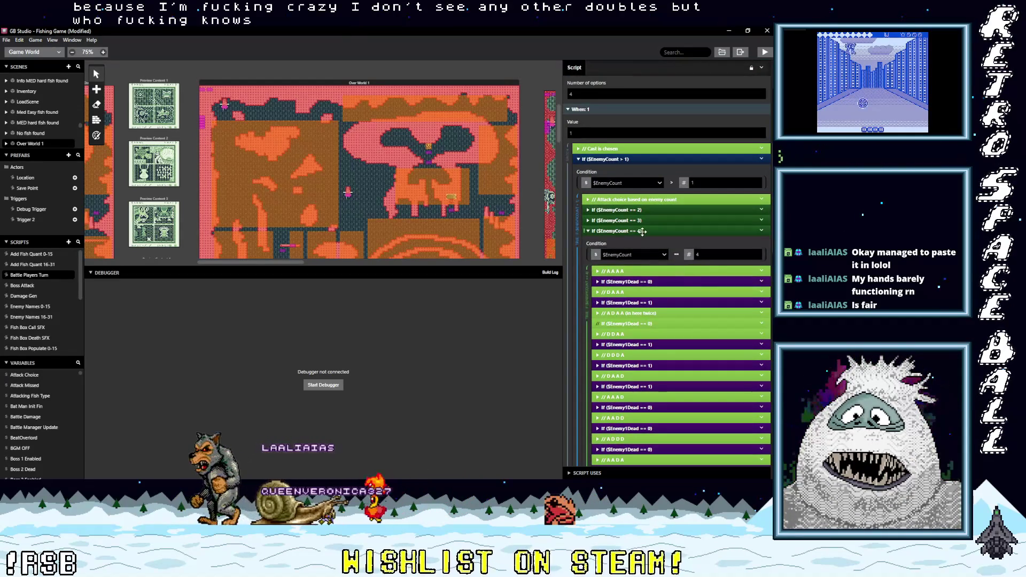
left_click(643, 232)
left_click(643, 221)
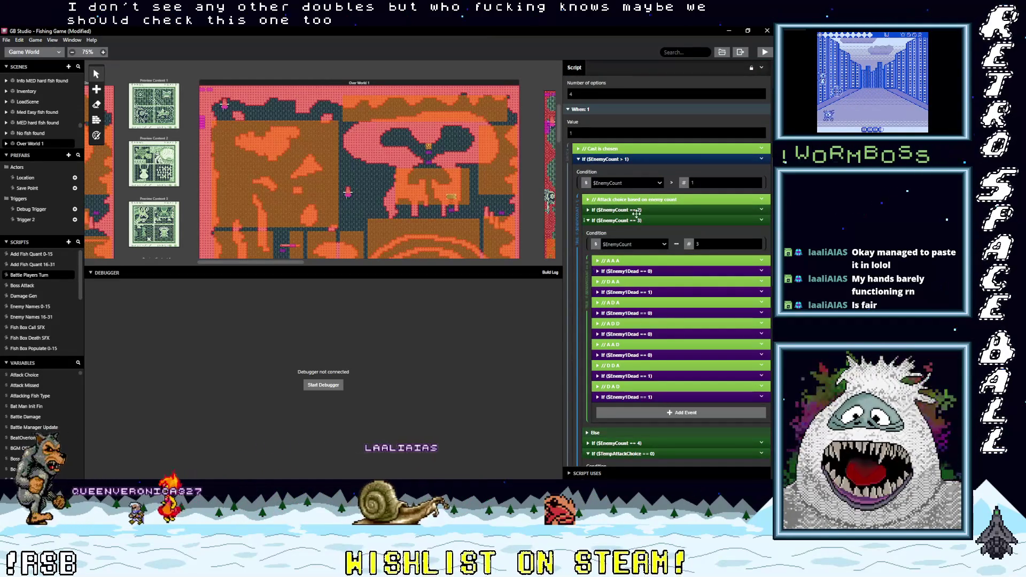
left_click(633, 211)
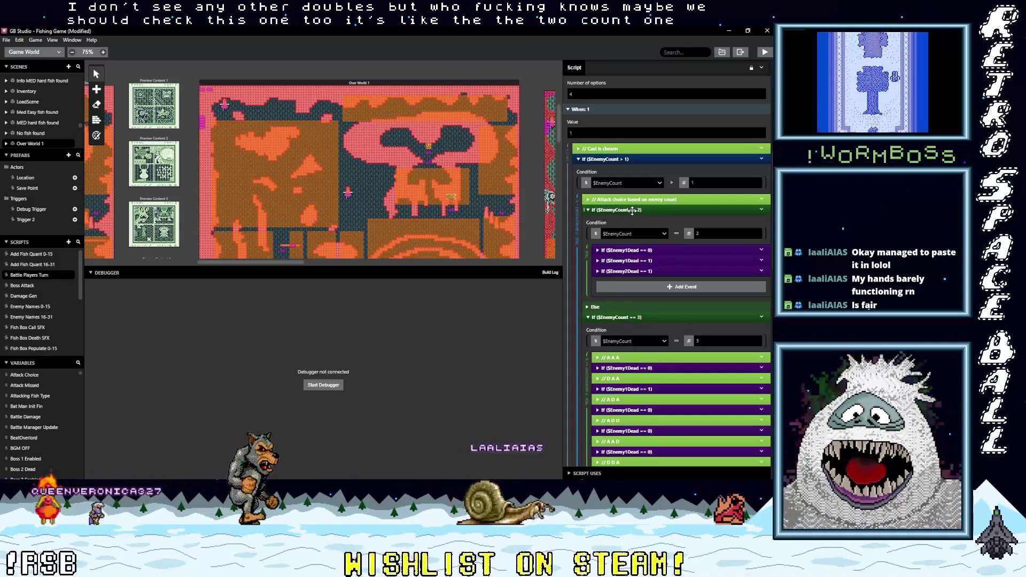
left_click(630, 210)
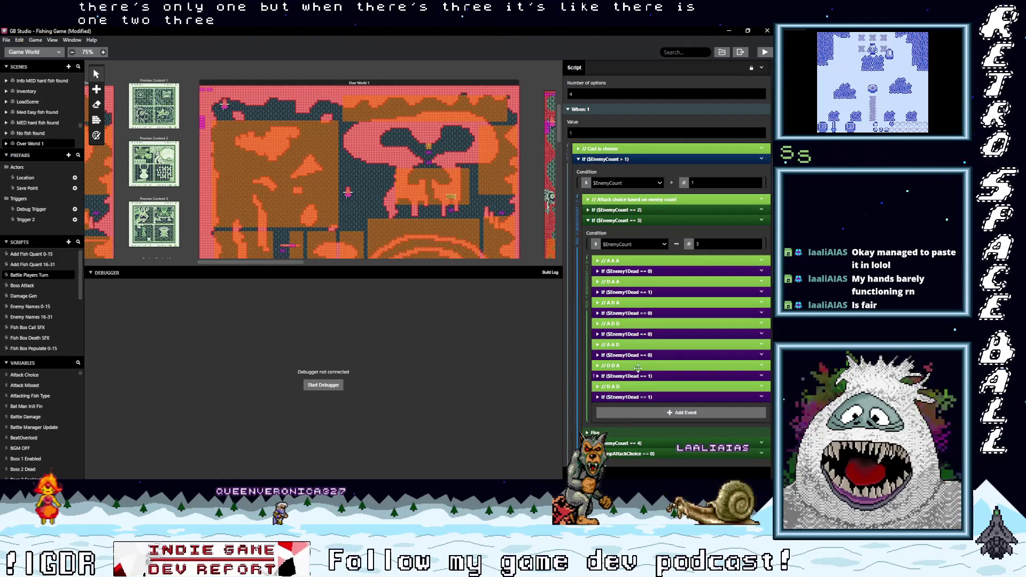
scroll(642, 378, "down", 5)
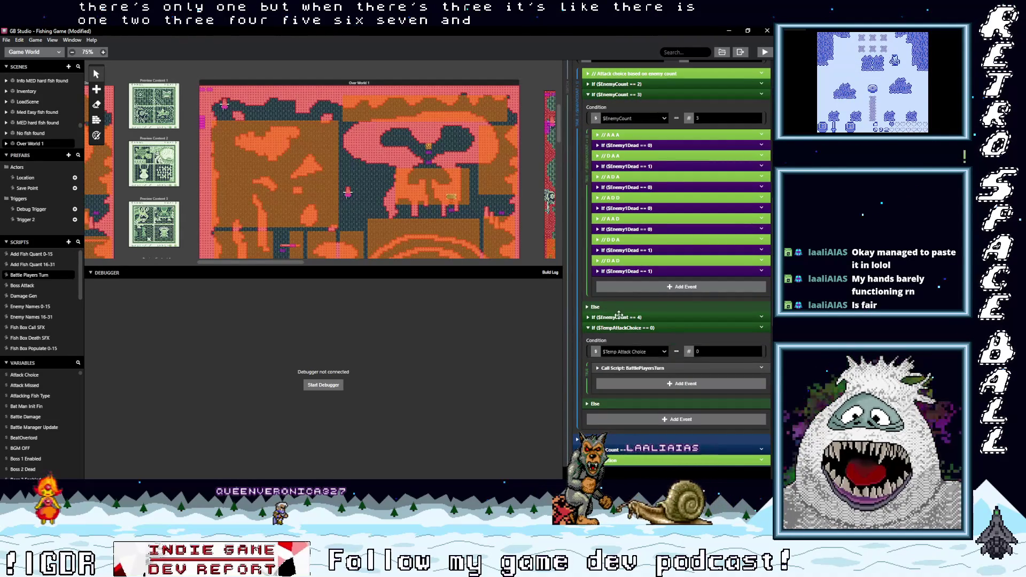
left_click(628, 316)
scroll(640, 201, "down", 7)
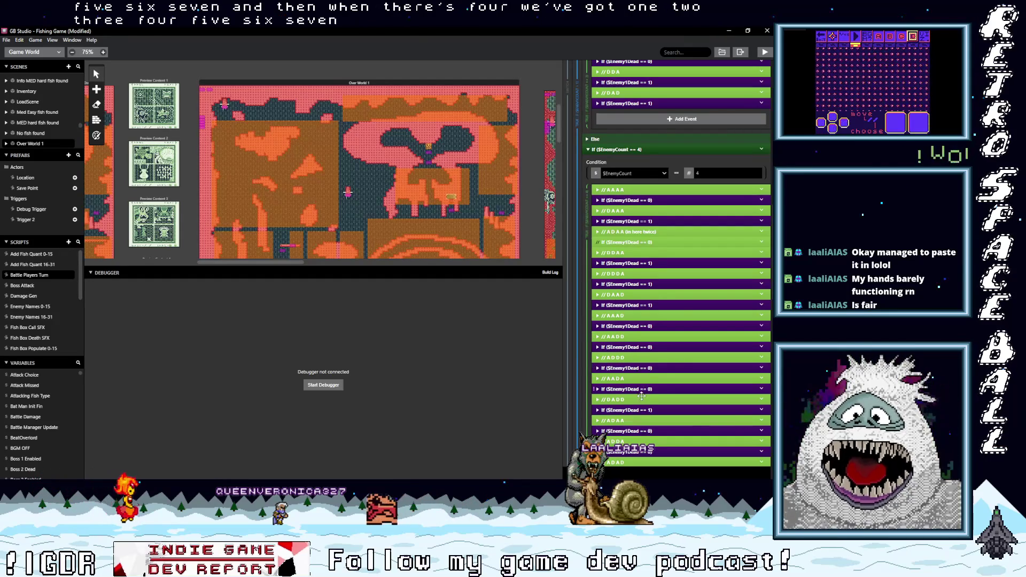
scroll(636, 380, "down", 2)
scroll(639, 360, "down", 2)
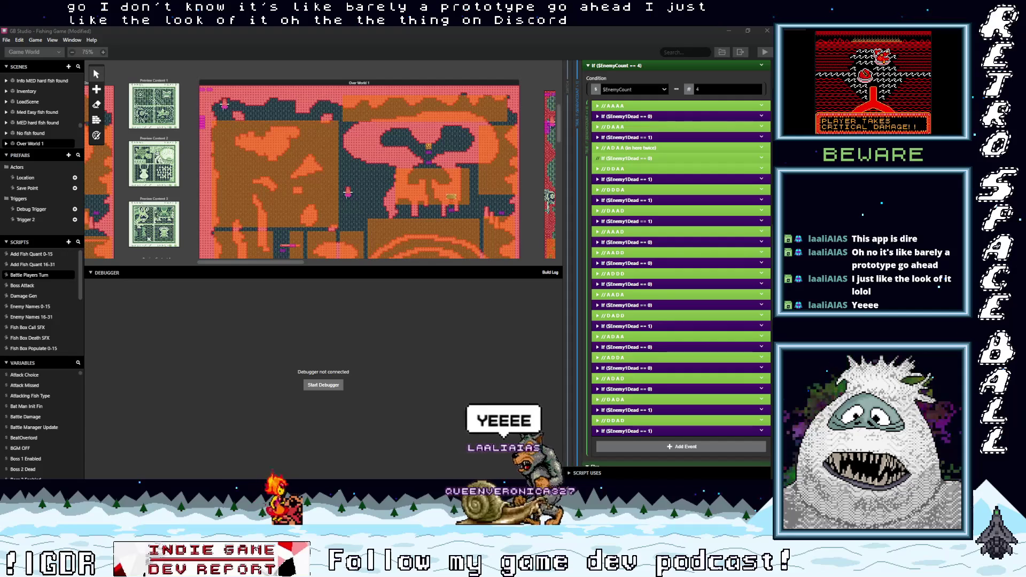
key("alt+Tab")
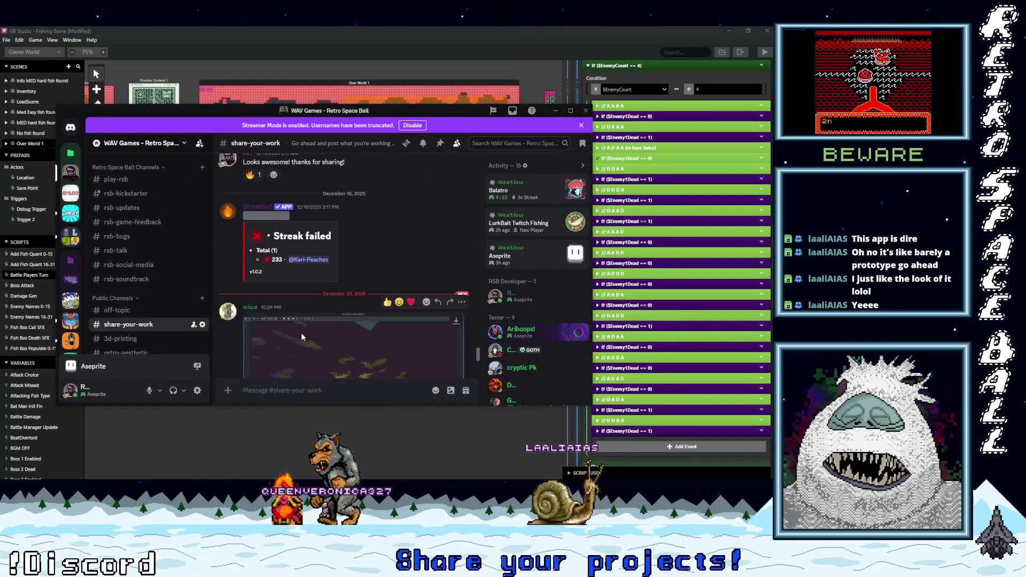
scroll(300, 332, "down", 3)
left_click(332, 253)
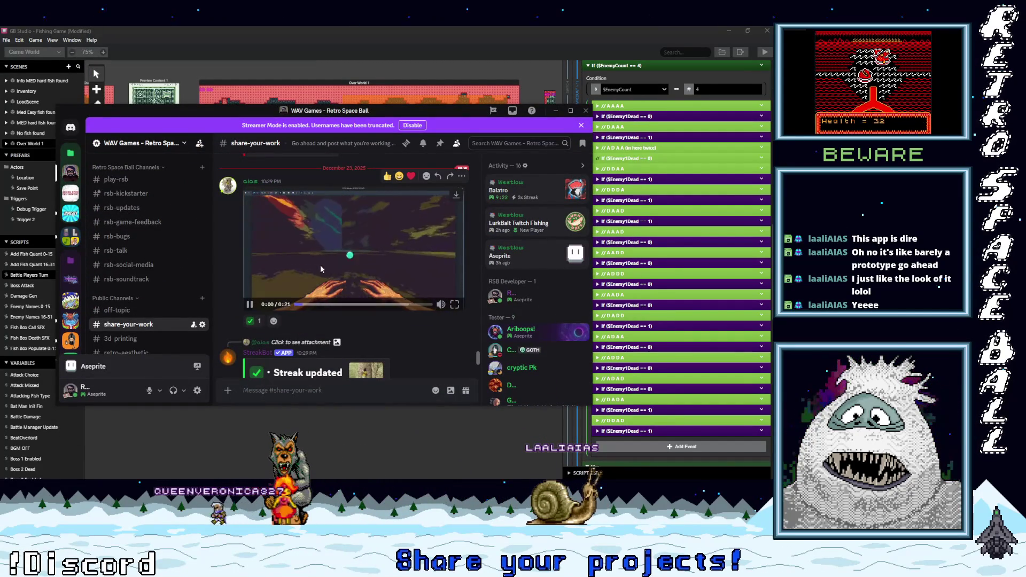
left_click(456, 306)
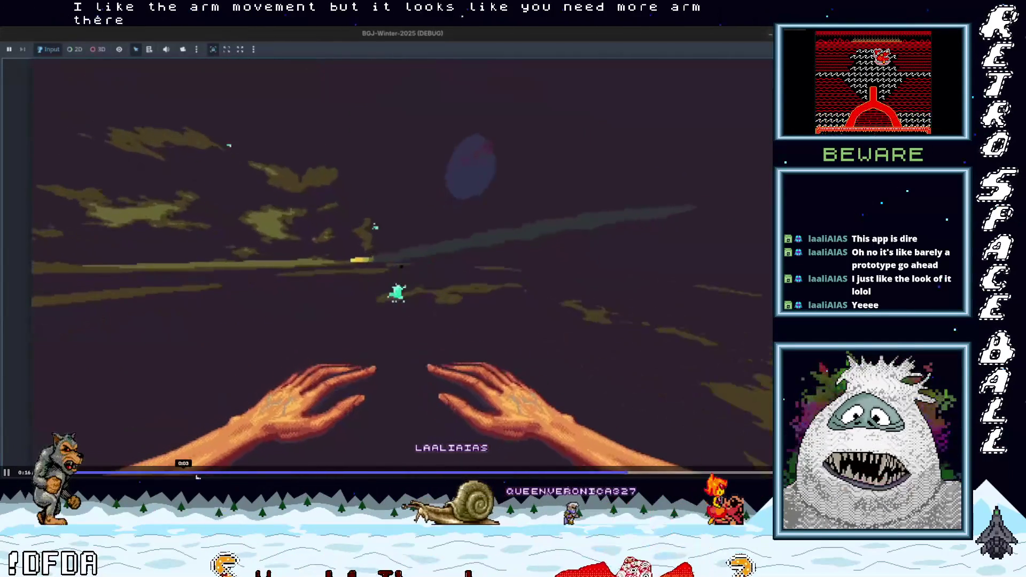
key("F8")
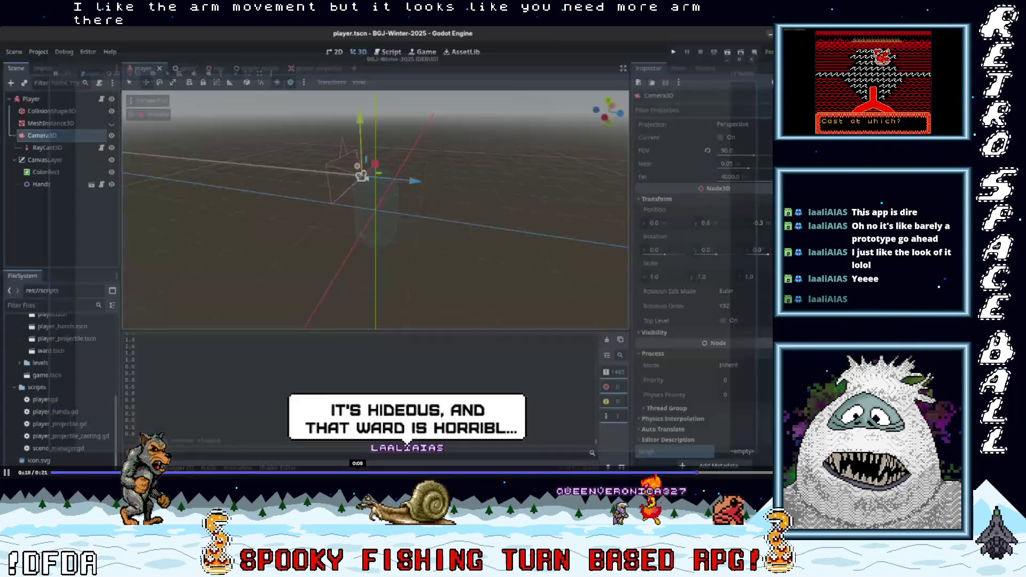
key("super")
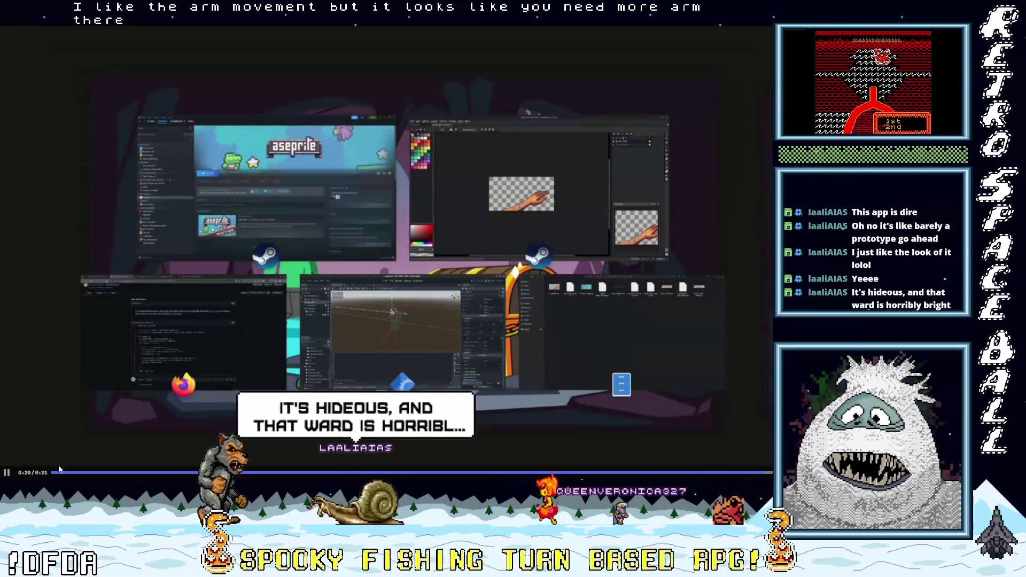
left_click(54, 471)
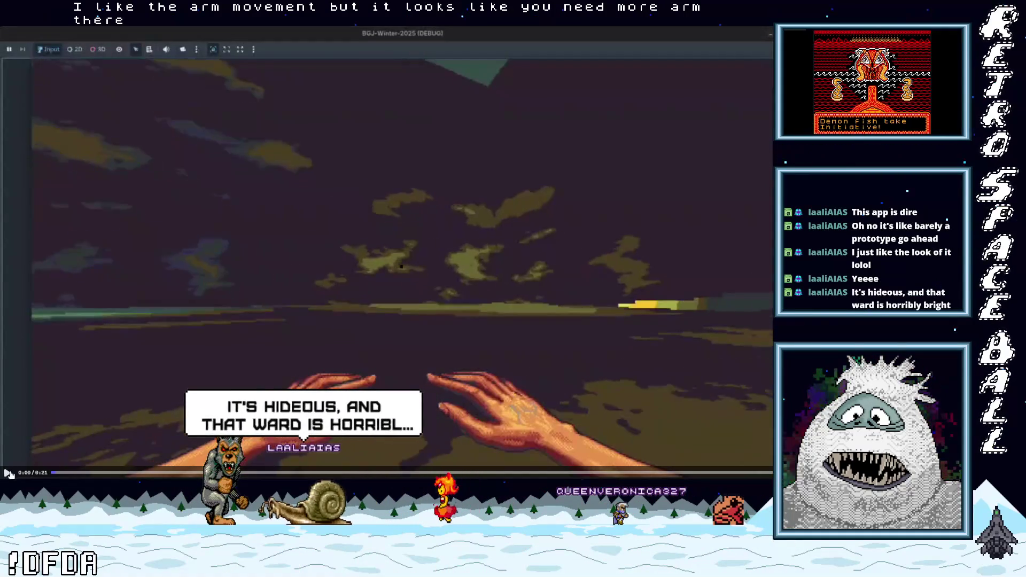
left_click(106, 406)
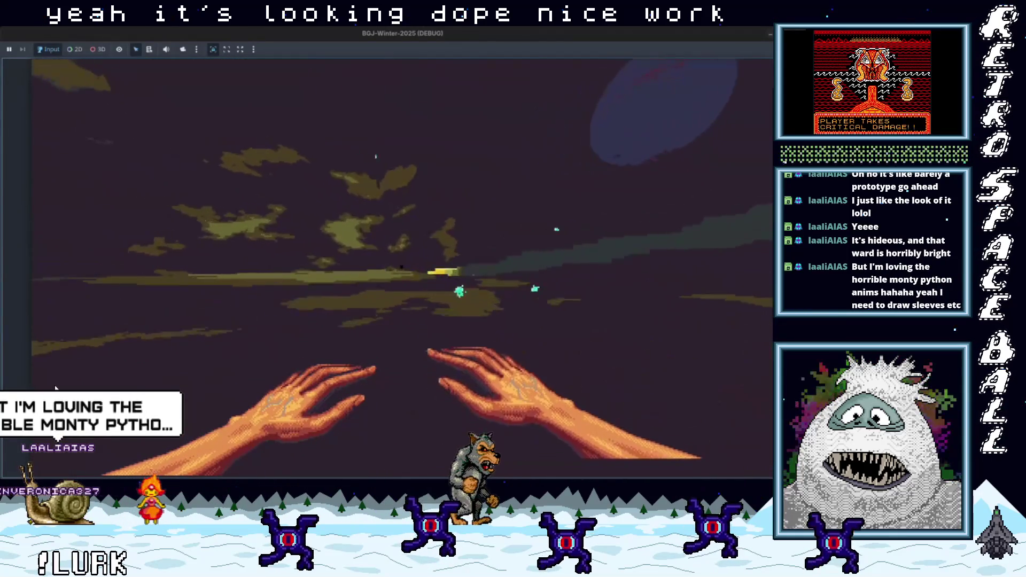
key("Escape")
key("super")
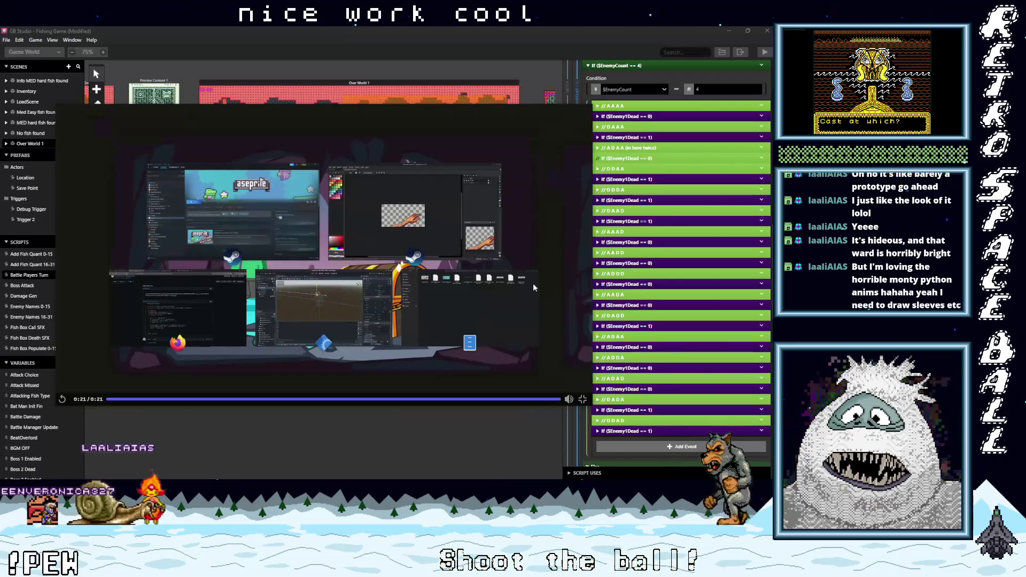
left_click(543, 181)
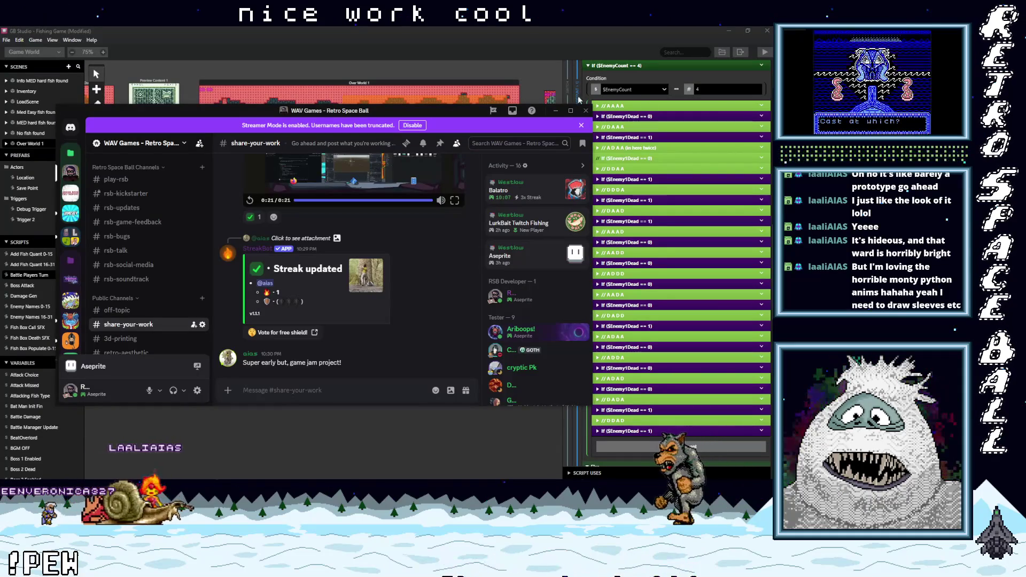
left_click_drag(458, 109, 548, 52)
key("alt+Tab")
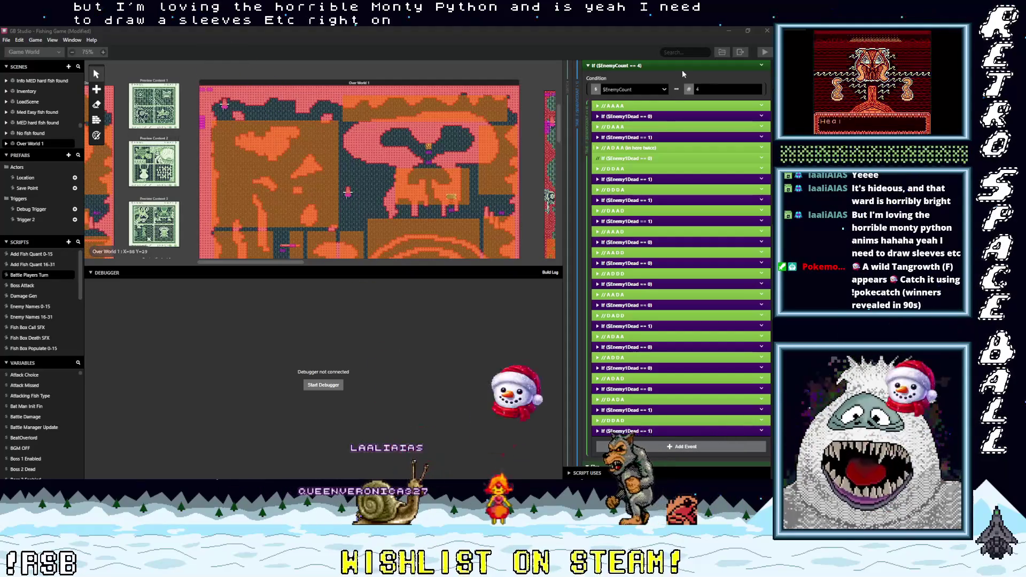
Step: Minimize GB Studio and replace the dash on the fish battle bug line with an X
left_click(727, 32)
left_click(727, 32)
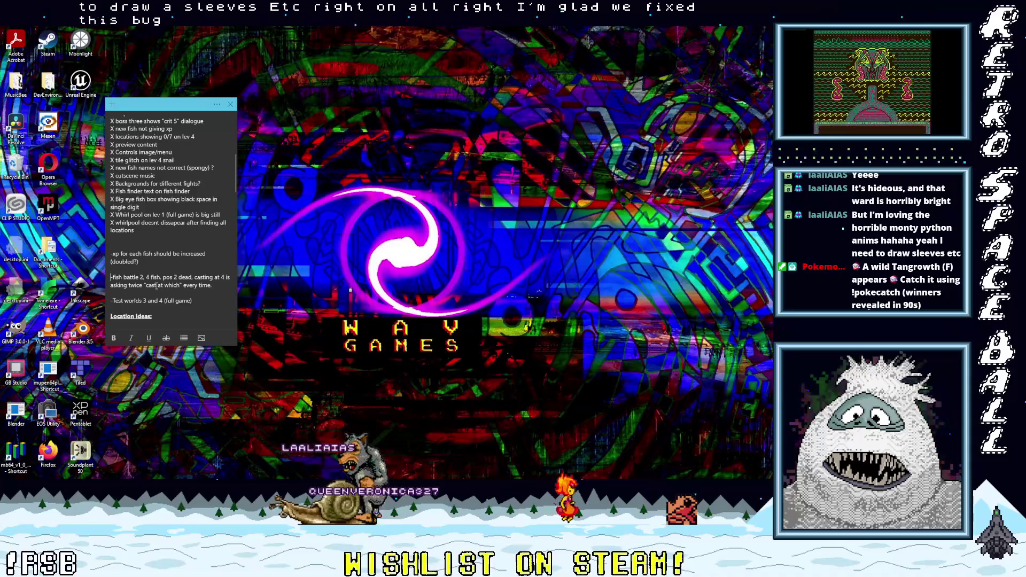
left_click(114, 278)
key("BackSpace")
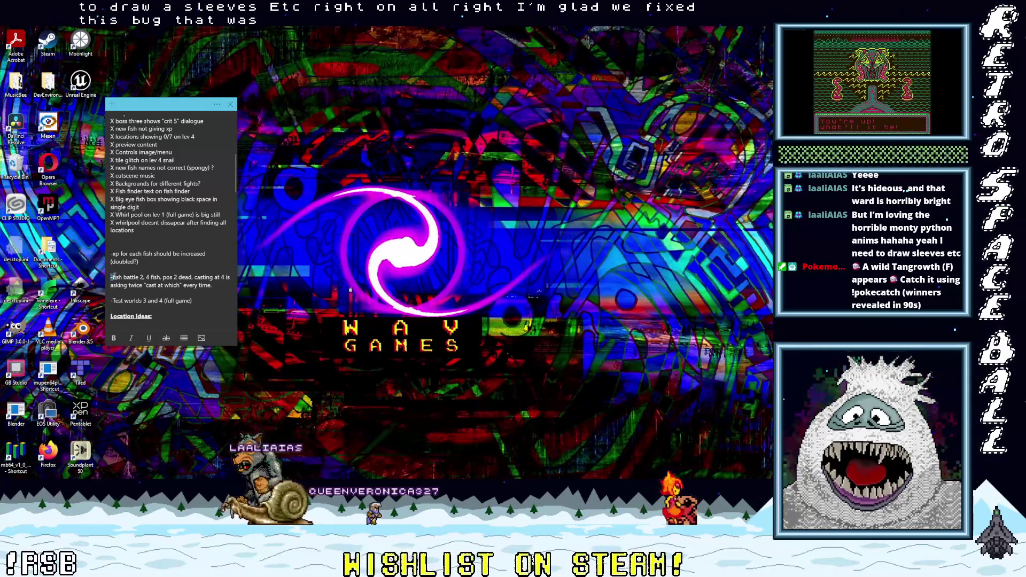
type("X")
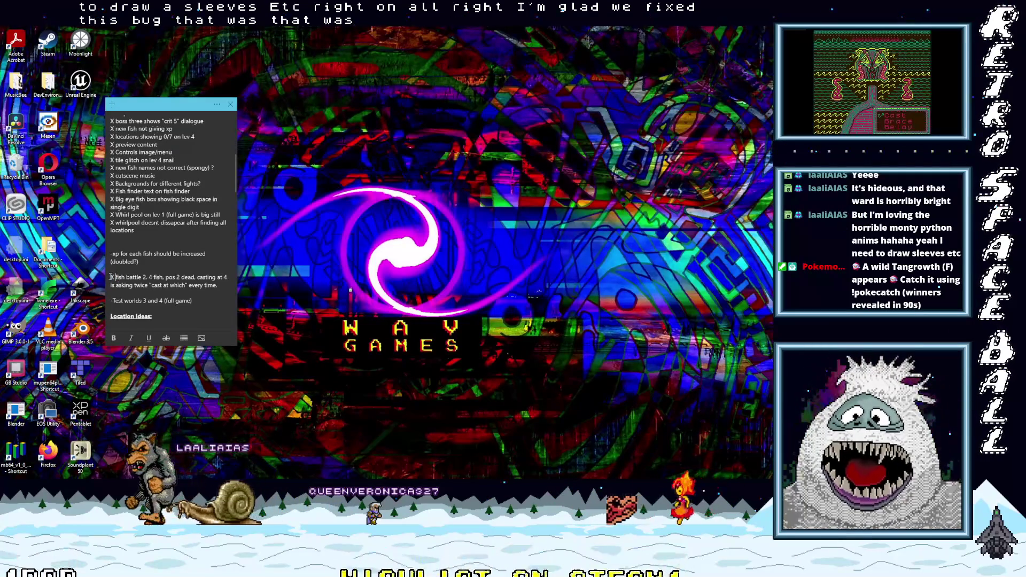
Step: Cut the completed fish battle item and return to GB Studio
left_click_drag(111, 278, 224, 287)
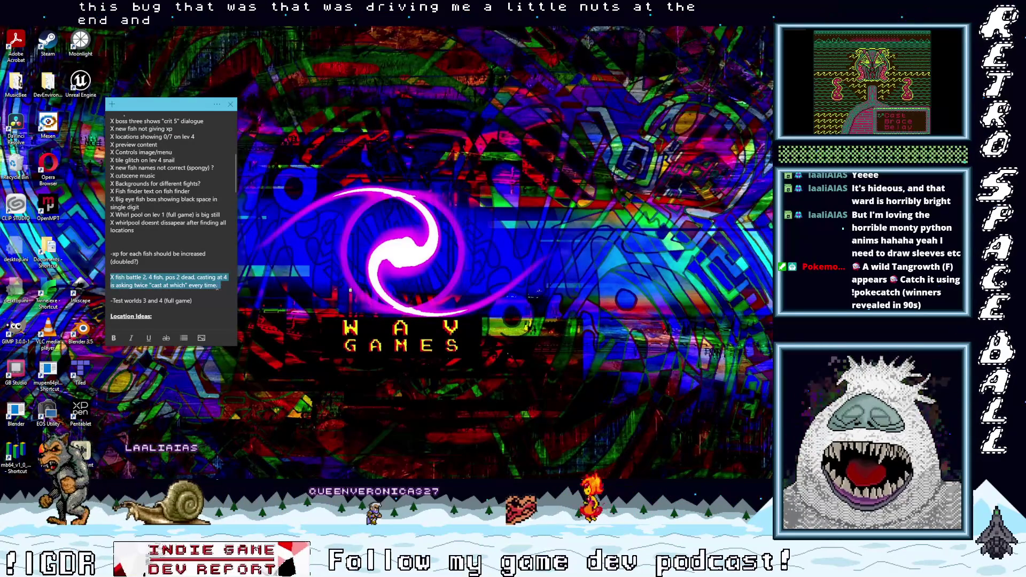
key("ctrl+x")
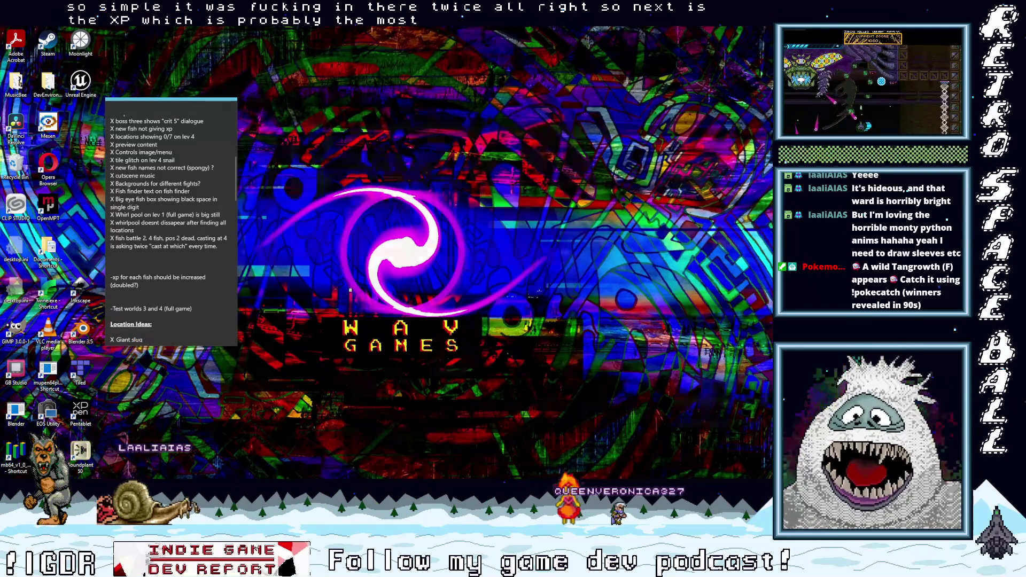
key("alt+Tab")
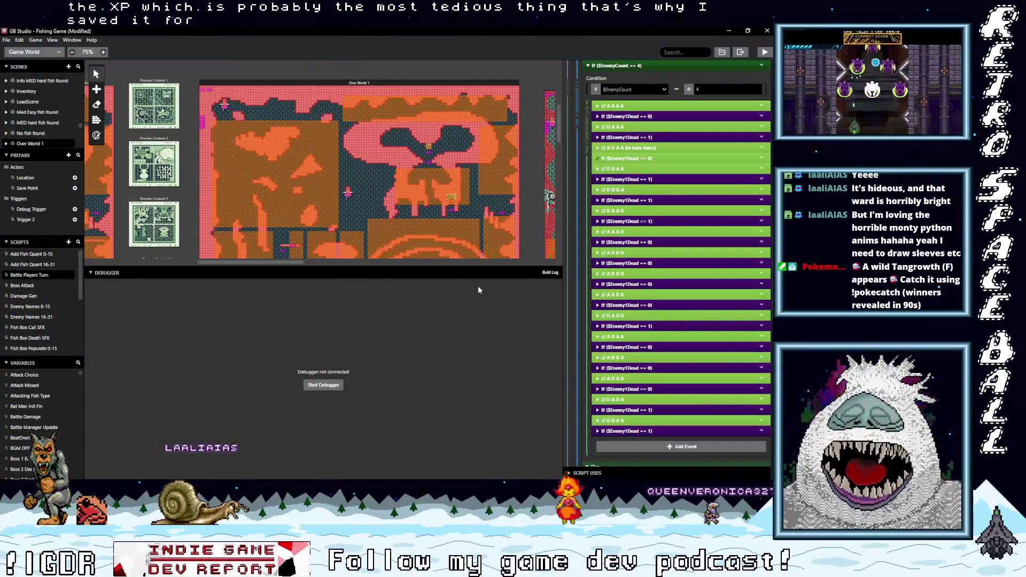
Step: Drag the scene/Debugger splitter down so more of the Over World 1 map shows
left_click_drag(404, 265, 414, 382)
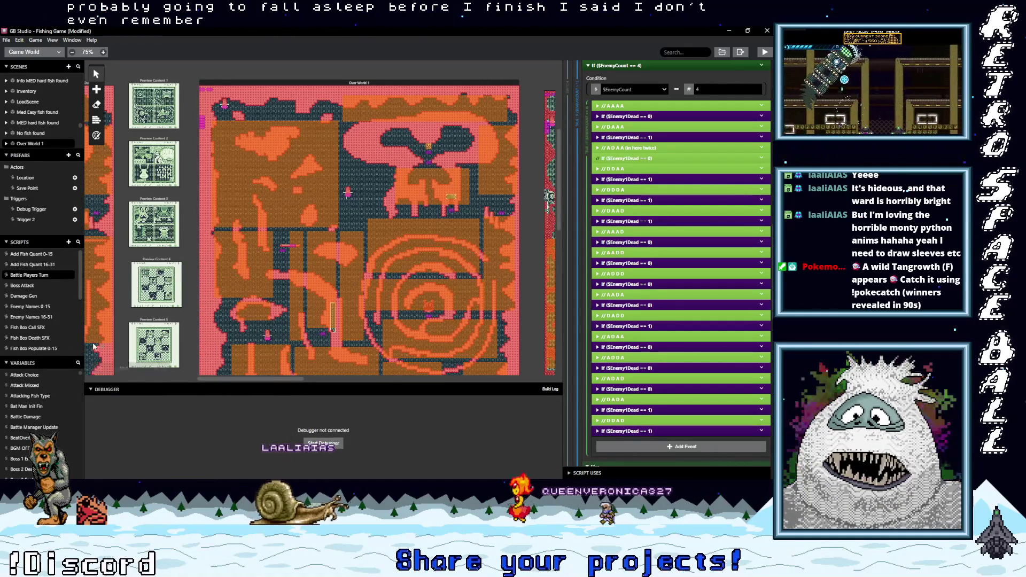
scroll(217, 374, "left", 1)
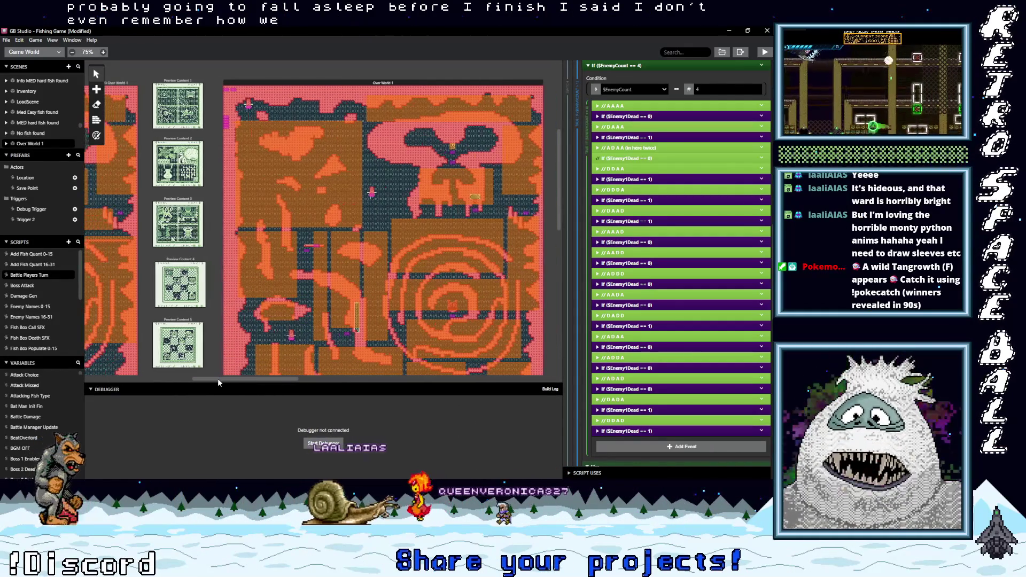
scroll(50, 295, "down", 1)
scroll(46, 297, "down", 1)
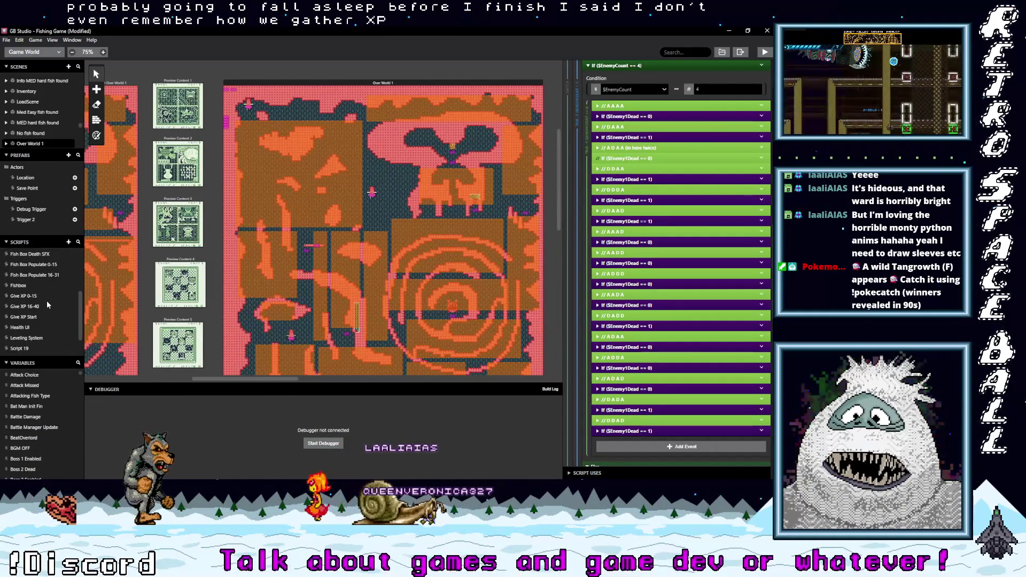
Step: Open the Give XP 0-15 script and fold its empty When: 0 case
left_click(23, 296)
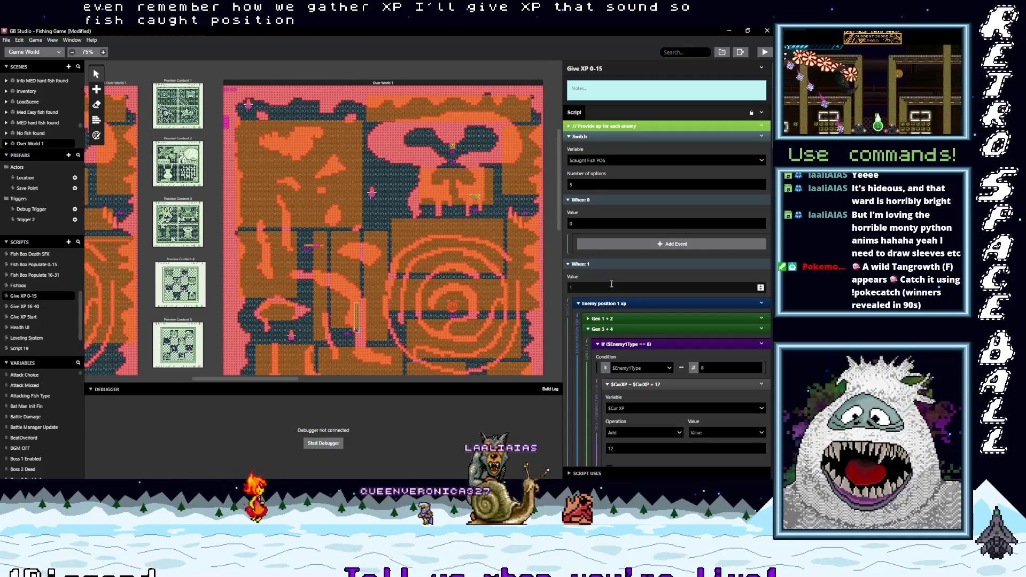
scroll(611, 284, "down", 1)
left_click(578, 159)
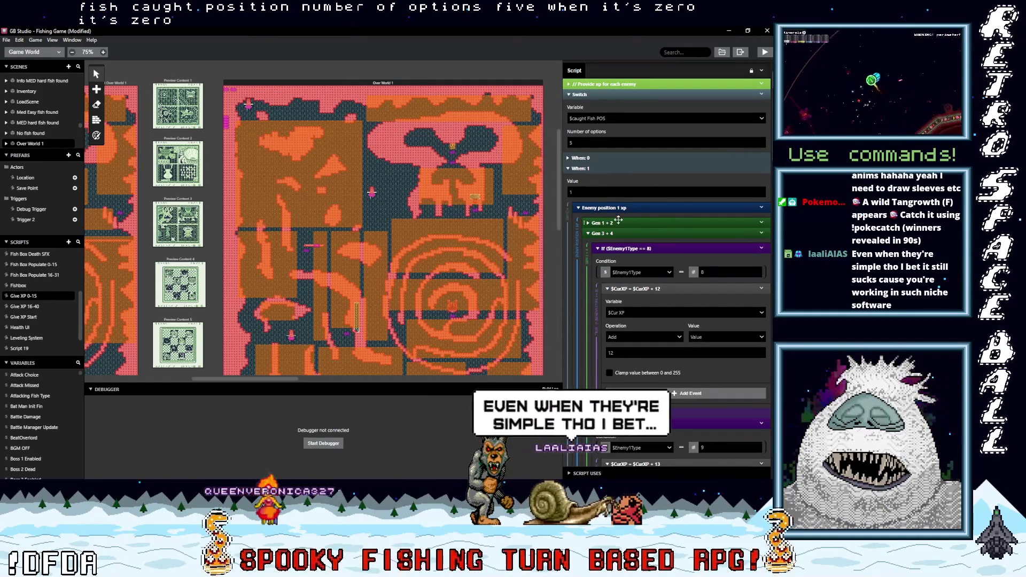
scroll(641, 248, "down", 1)
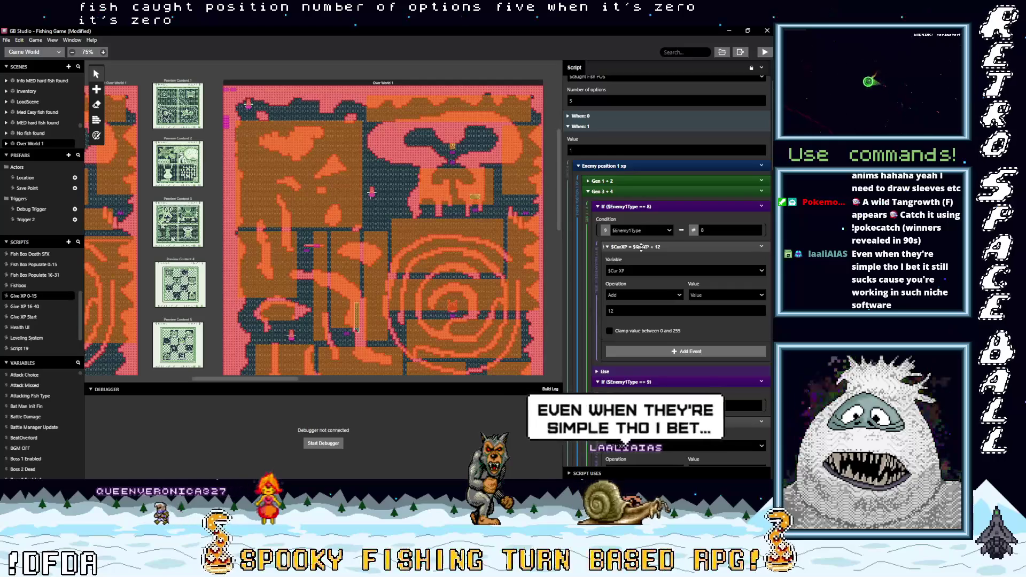
scroll(641, 248, "down", 1)
Step: Fold Gen 3 + 4, peek at the When: 2 and When: 3 cases, and fold Enemy position 2 xp
left_click(607, 149)
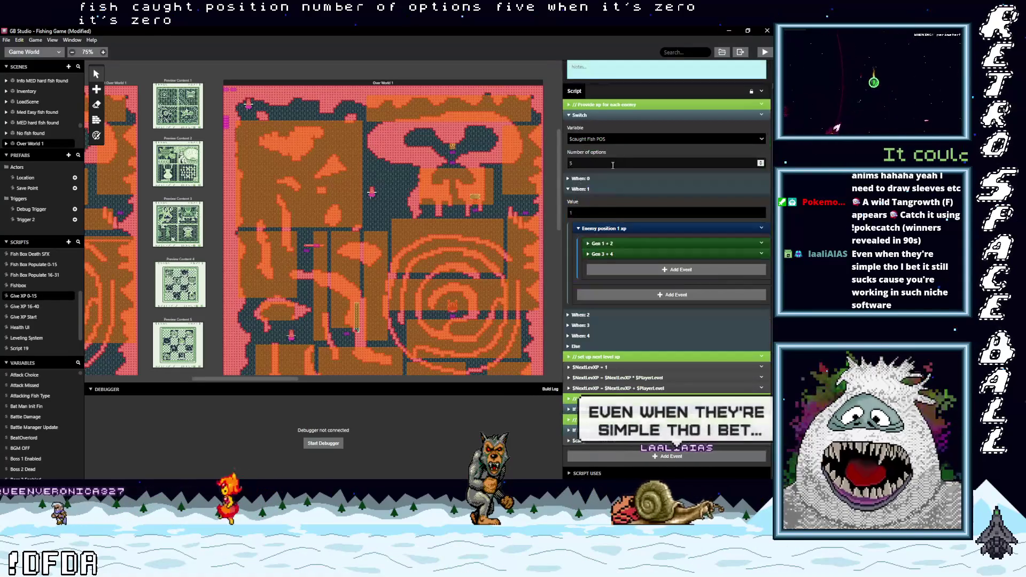
left_click(568, 315)
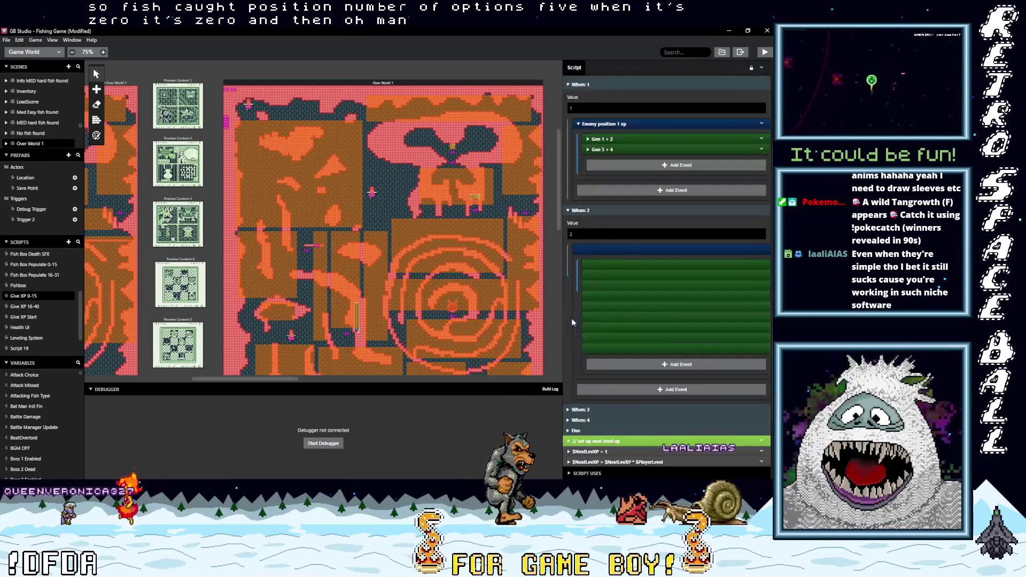
scroll(575, 326, "down", 4)
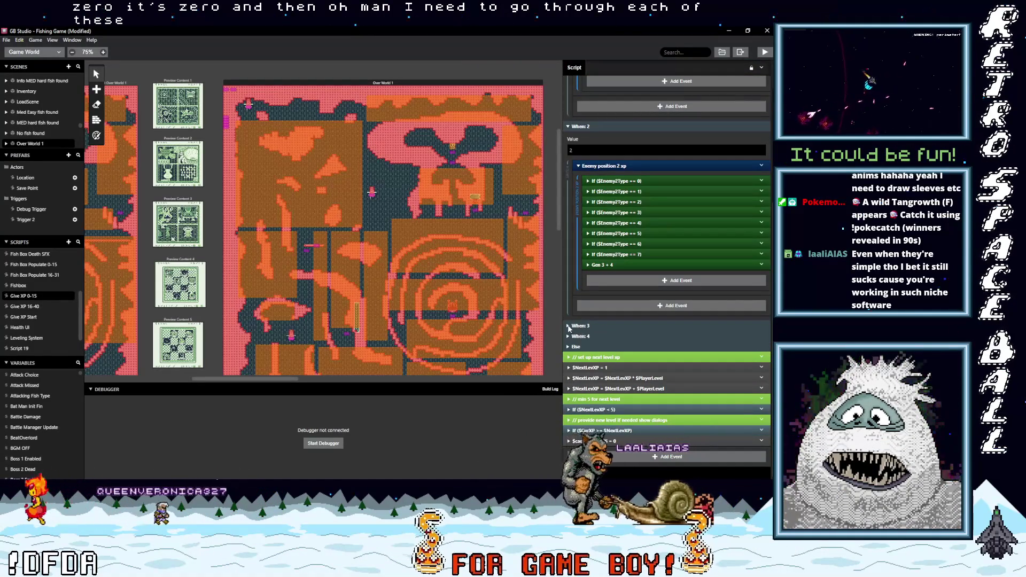
left_click(568, 326)
left_click(568, 326)
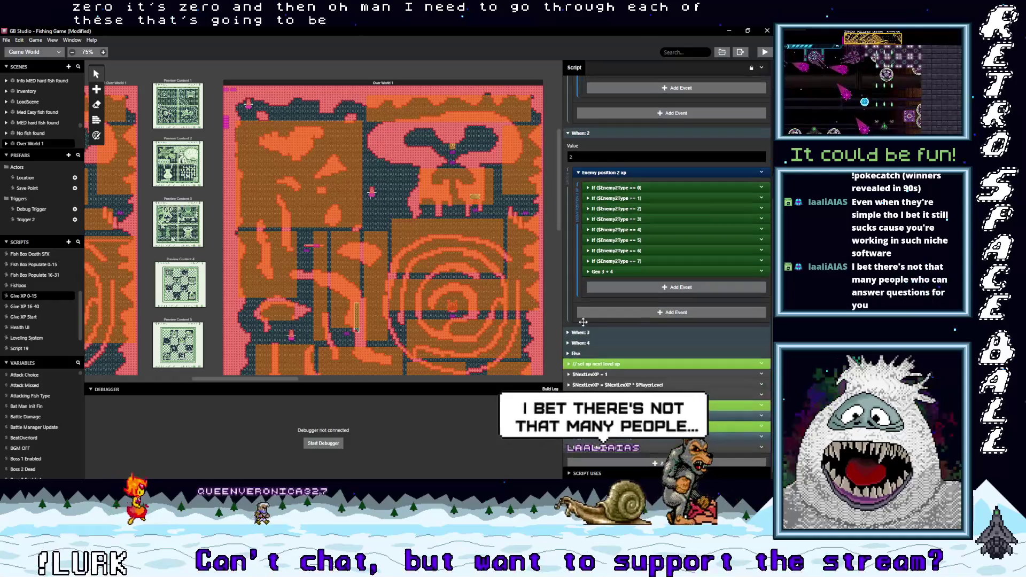
scroll(580, 254, "up", 3)
left_click(579, 250)
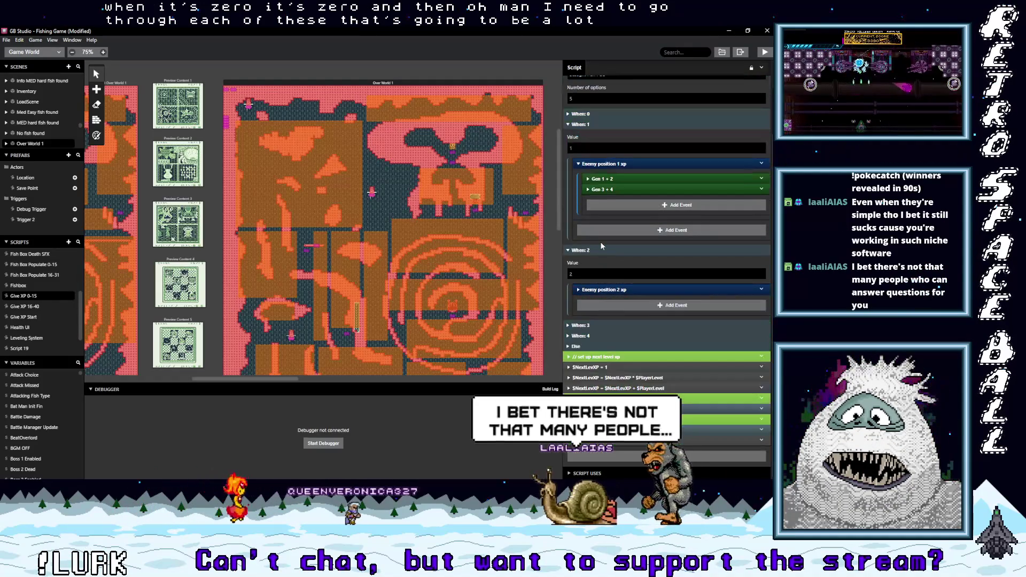
Step: Expand Gen 1 + 2 and Gen 3 + 4, then fold enemy type checks 8 through 15
left_click(591, 188)
scroll(589, 146, "down", 1)
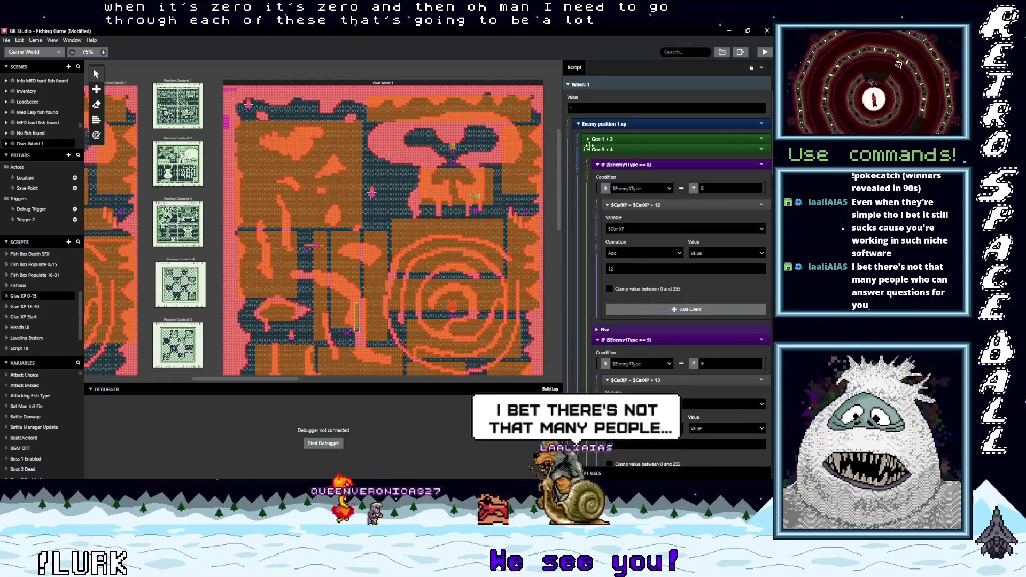
left_click(587, 139)
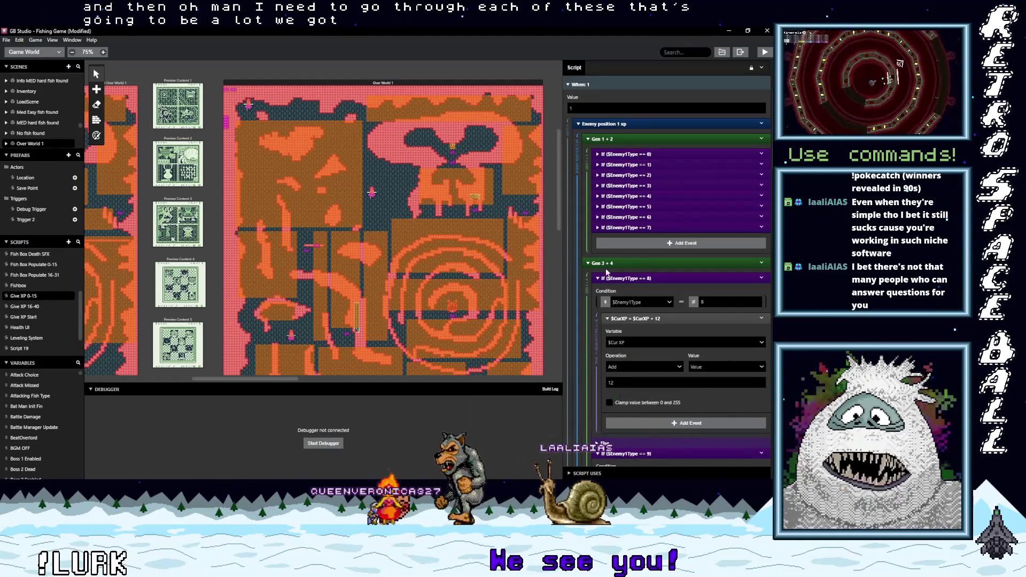
left_click(624, 279)
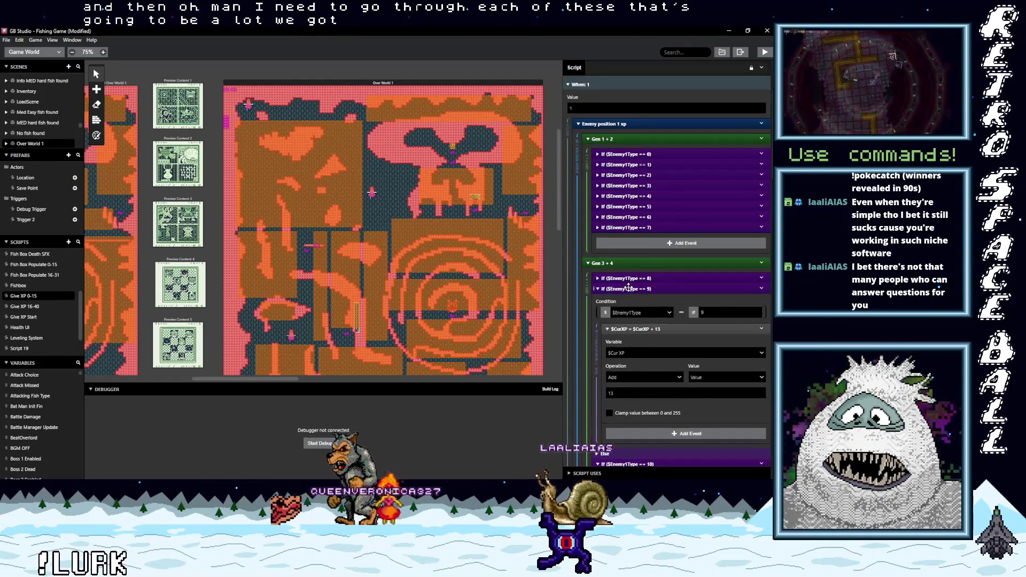
left_click(634, 288)
left_click(634, 299)
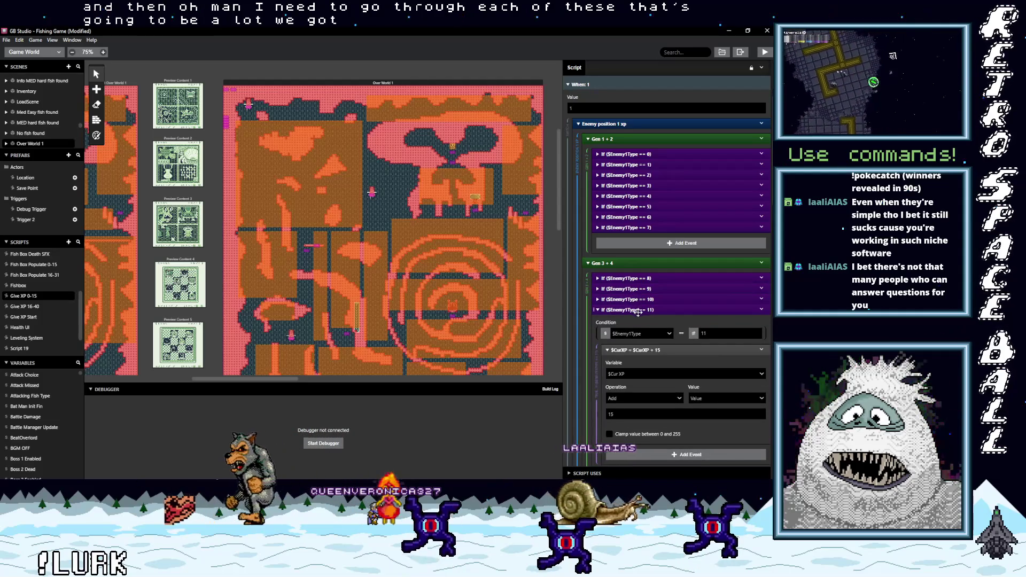
left_click(634, 310)
left_click(635, 320)
left_click(631, 331)
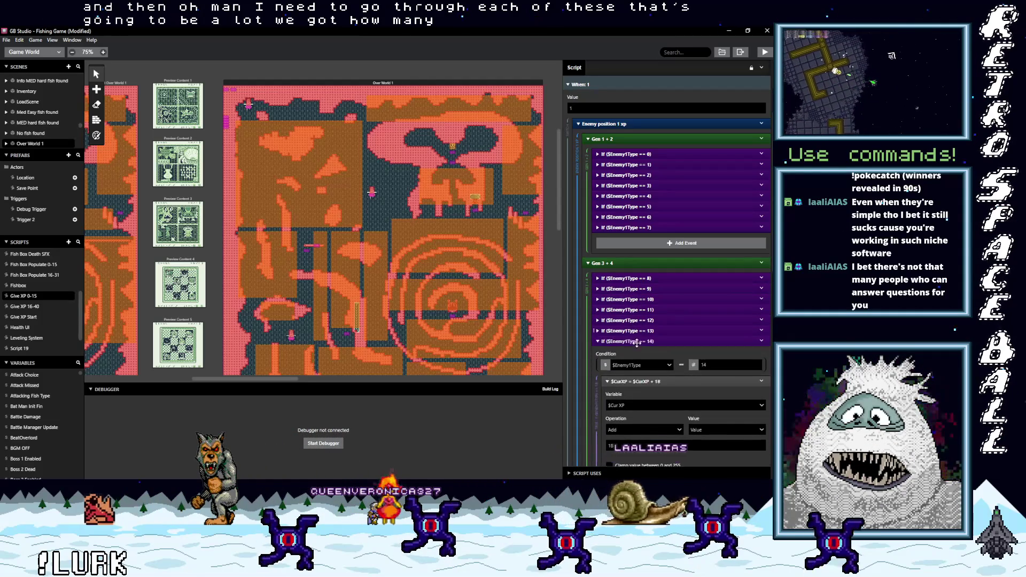
left_click(626, 342)
left_click(630, 352)
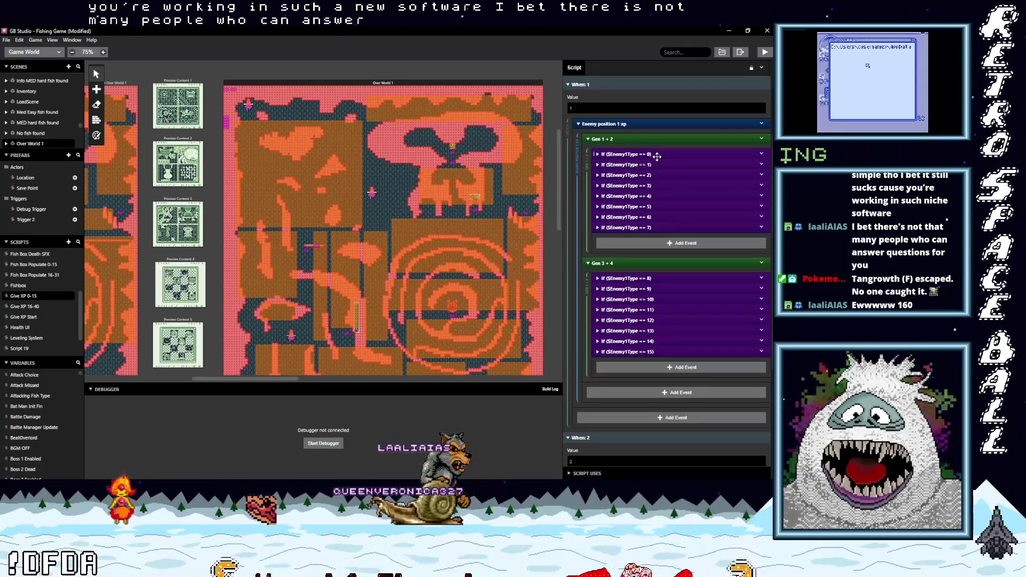
scroll(674, 342, "down", 3)
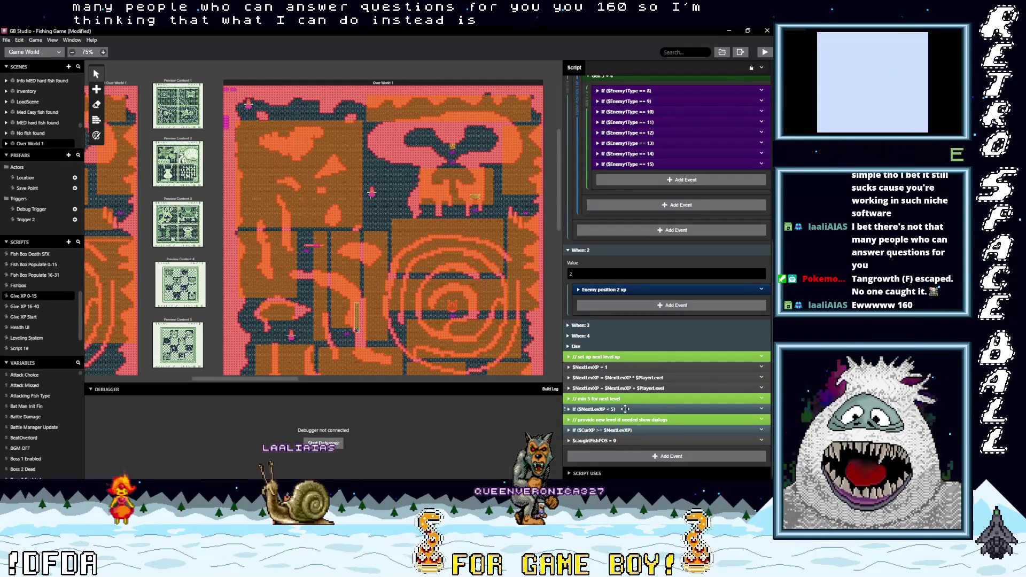
Step: Expand and refold the minimum NextLevXP check and the CurXP versus NextLevXP level-up check
left_click(625, 409)
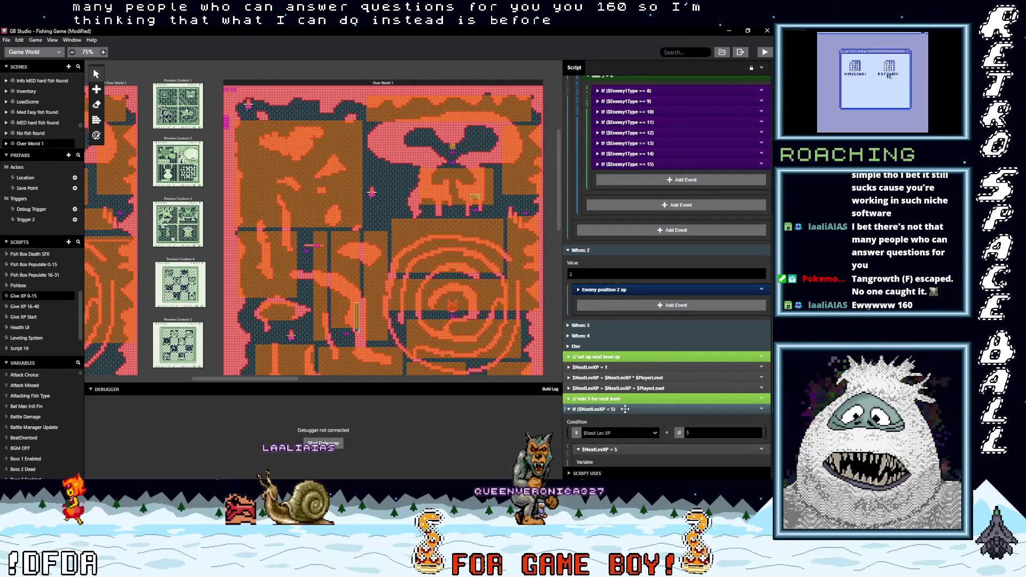
left_click(625, 409)
left_click(624, 430)
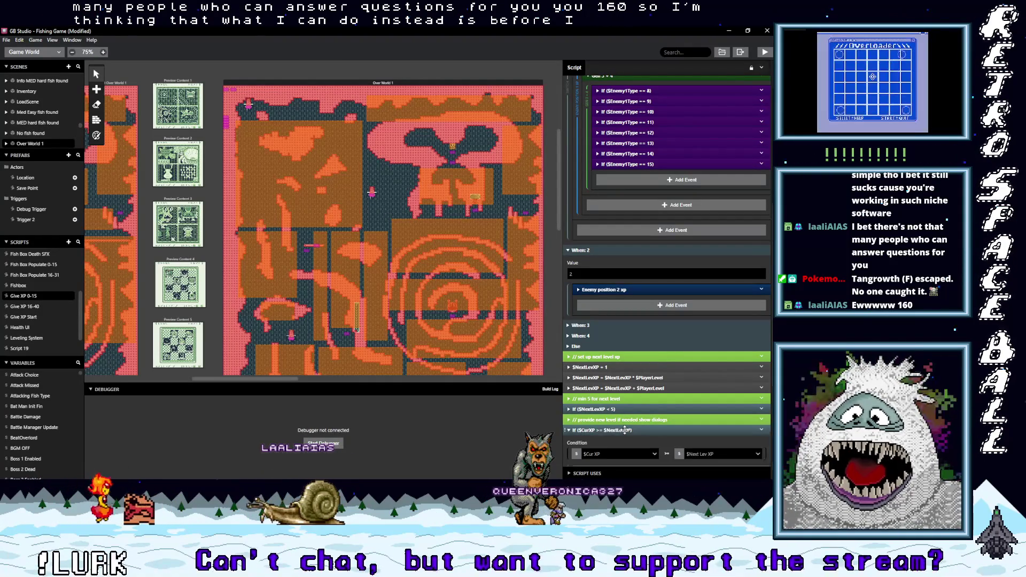
left_click(633, 430)
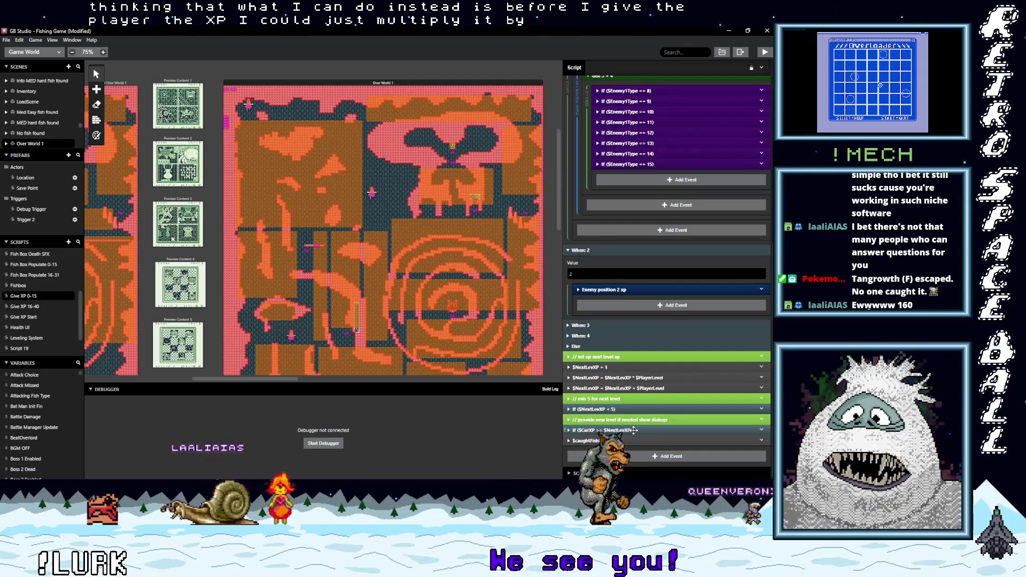
Step: Expand Enemy position 2 xp, inspect its enemy type 0 check, then fold it
left_click(606, 289)
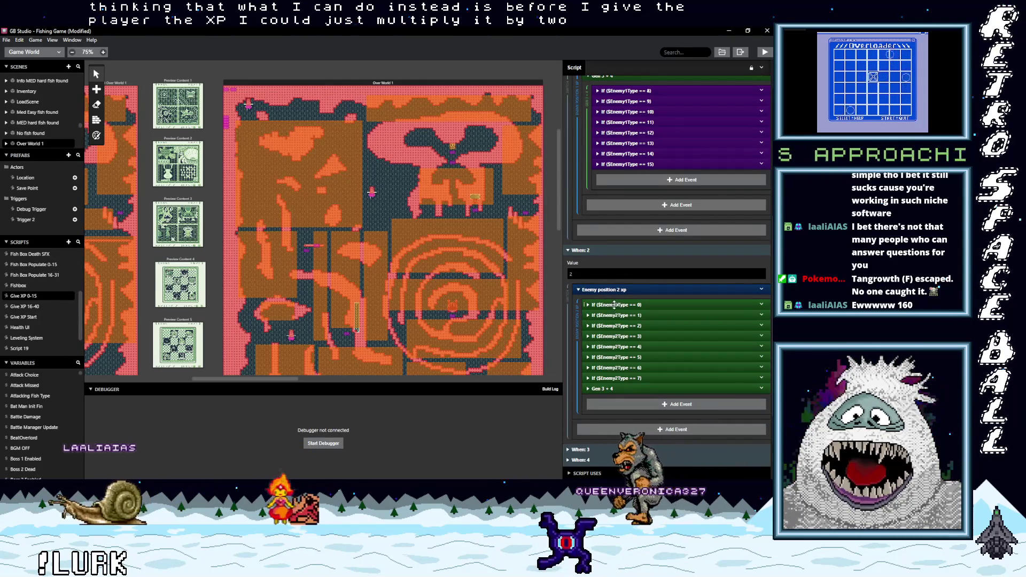
left_click(615, 305)
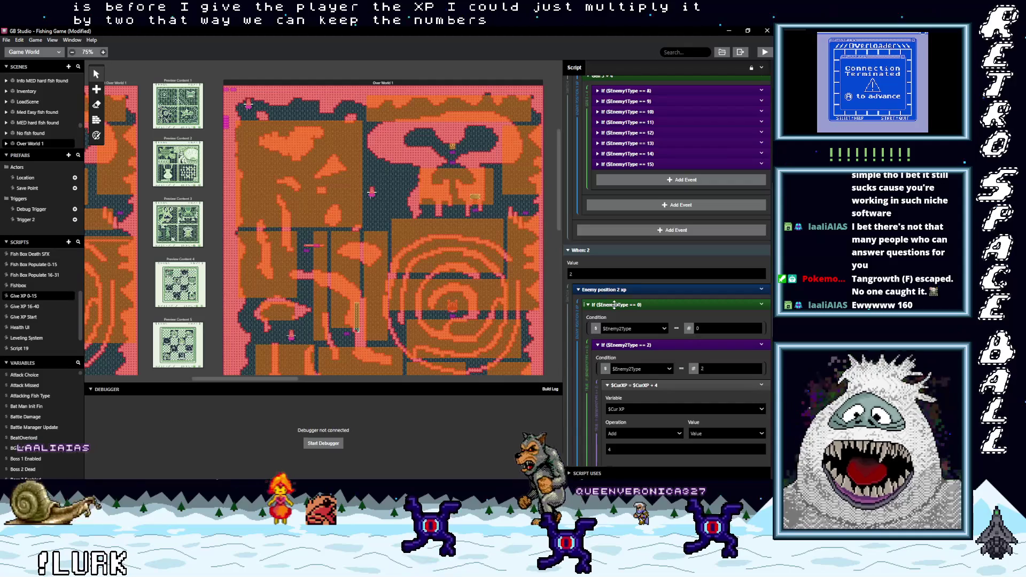
scroll(616, 384, "down", 3)
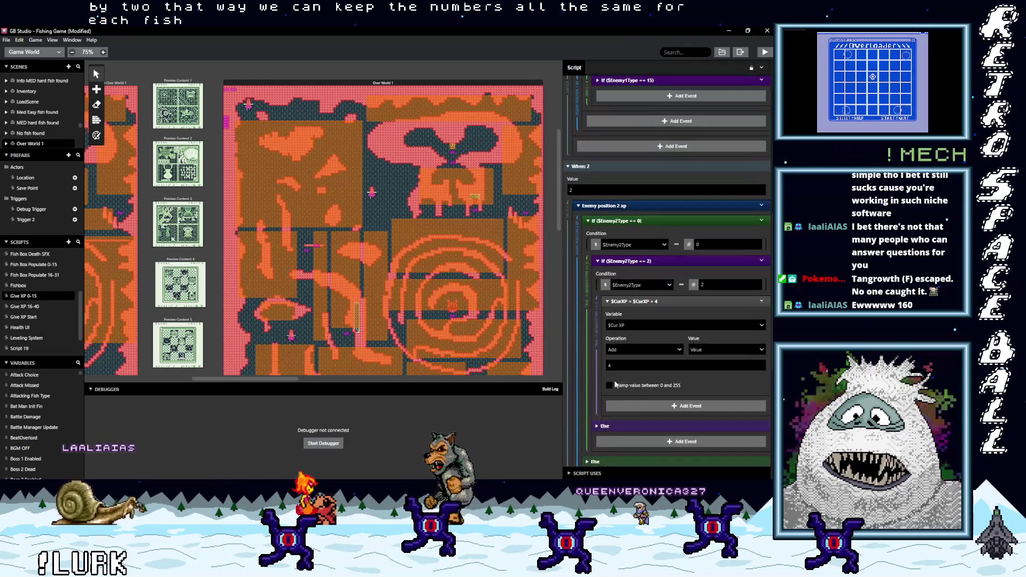
left_click(641, 219)
scroll(637, 387, "down", 1)
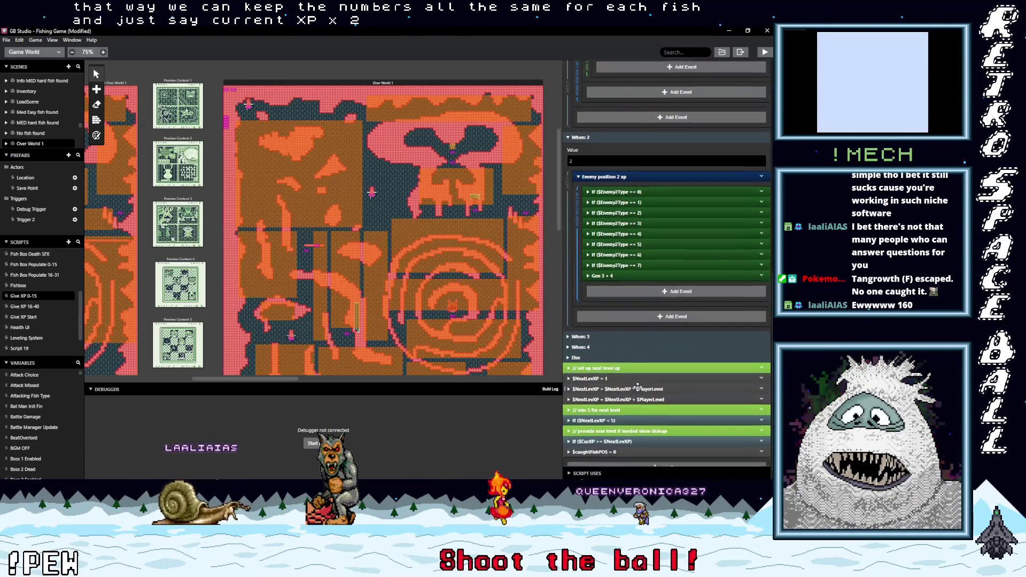
scroll(638, 387, "down", 1)
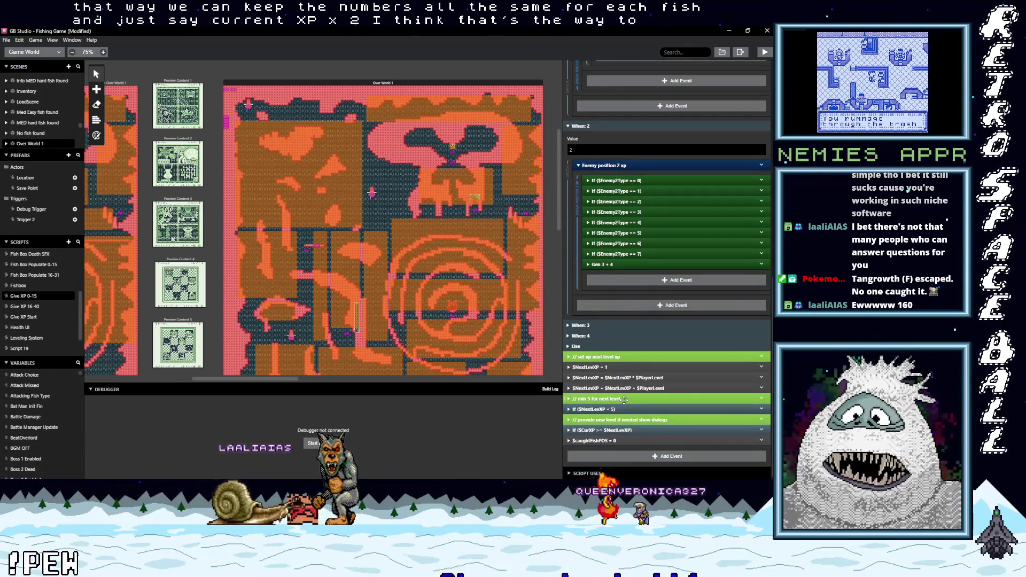
Step: Dismiss the Add Event list unused and fold the When: 1 and When: 2 cases
left_click(623, 454)
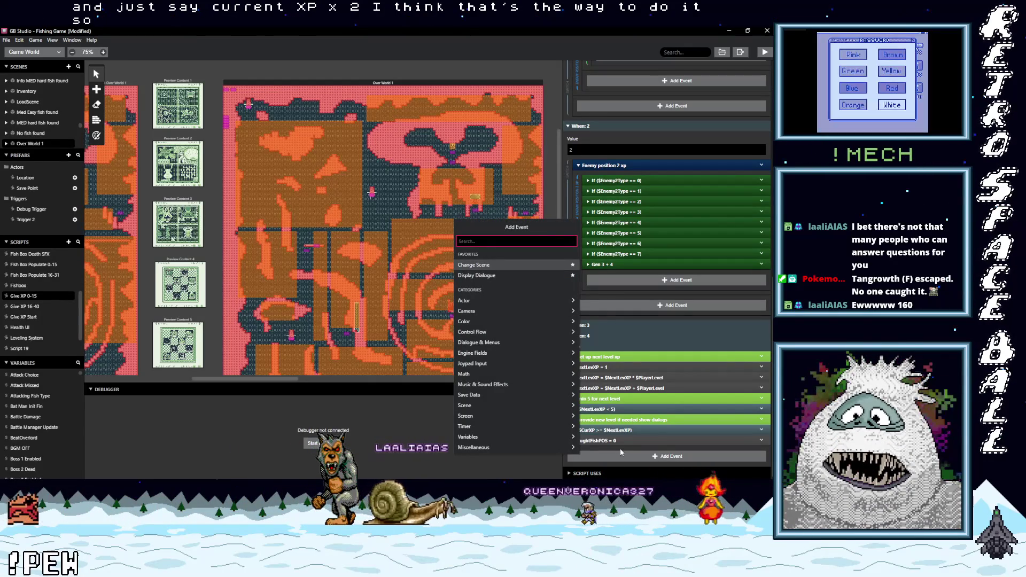
key("Escape")
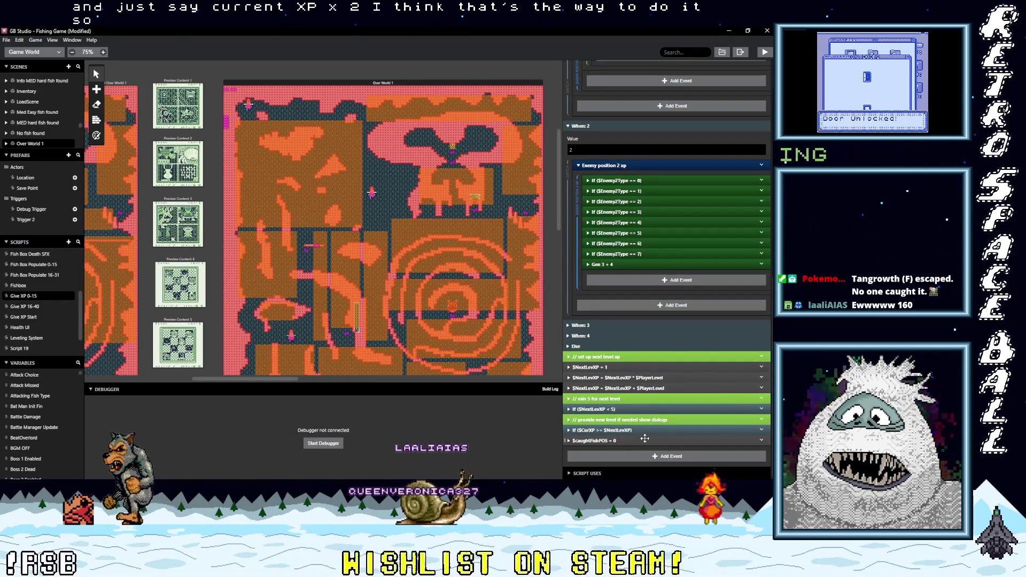
scroll(629, 280, "up", 15)
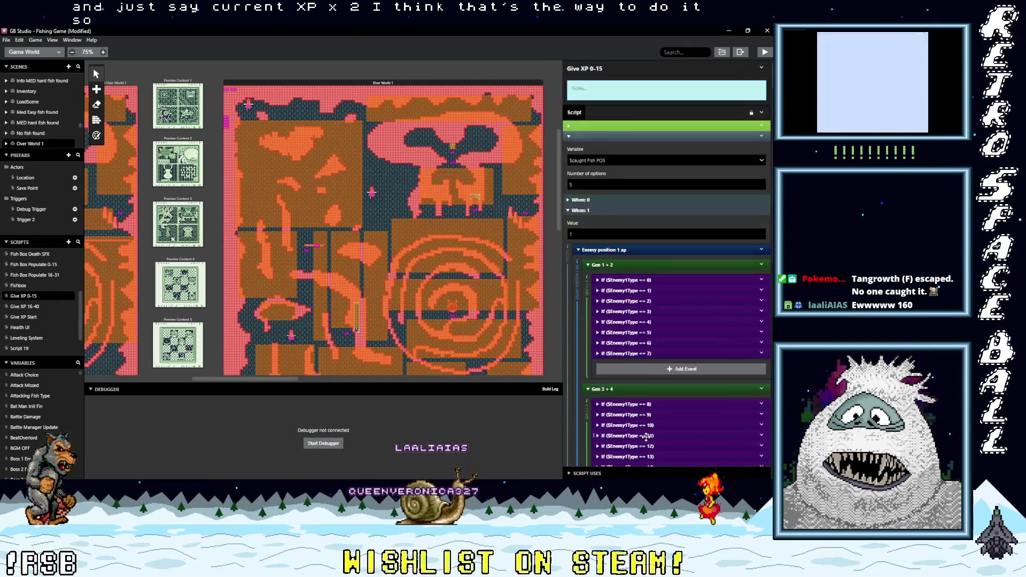
left_click(580, 210)
left_click(580, 221)
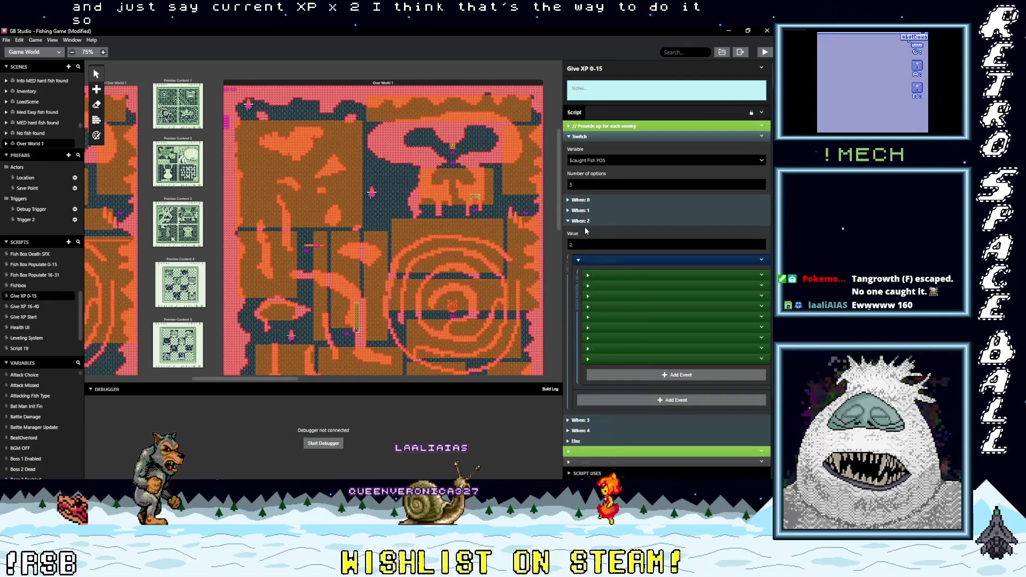
left_click(580, 221)
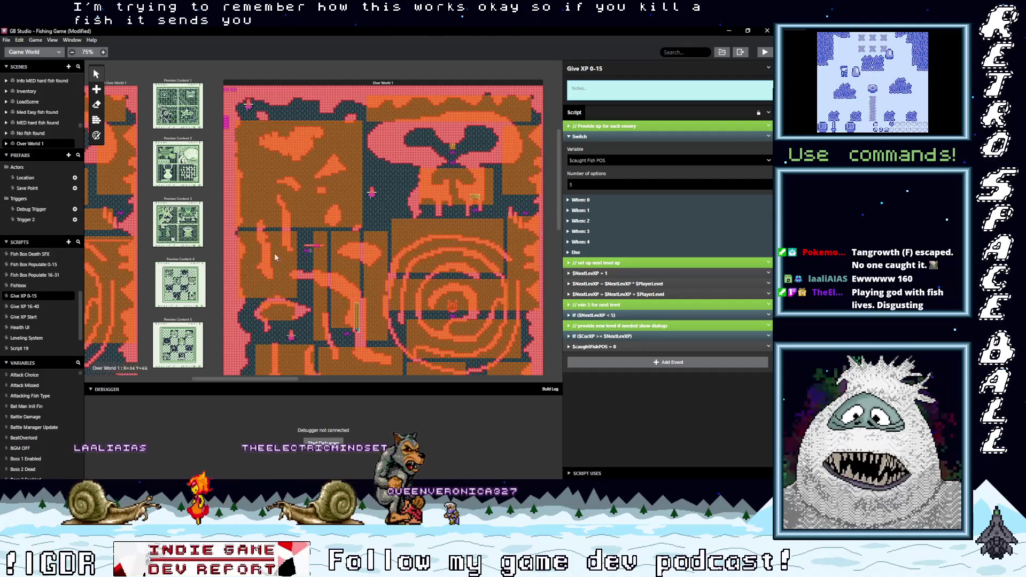
left_click(30, 317)
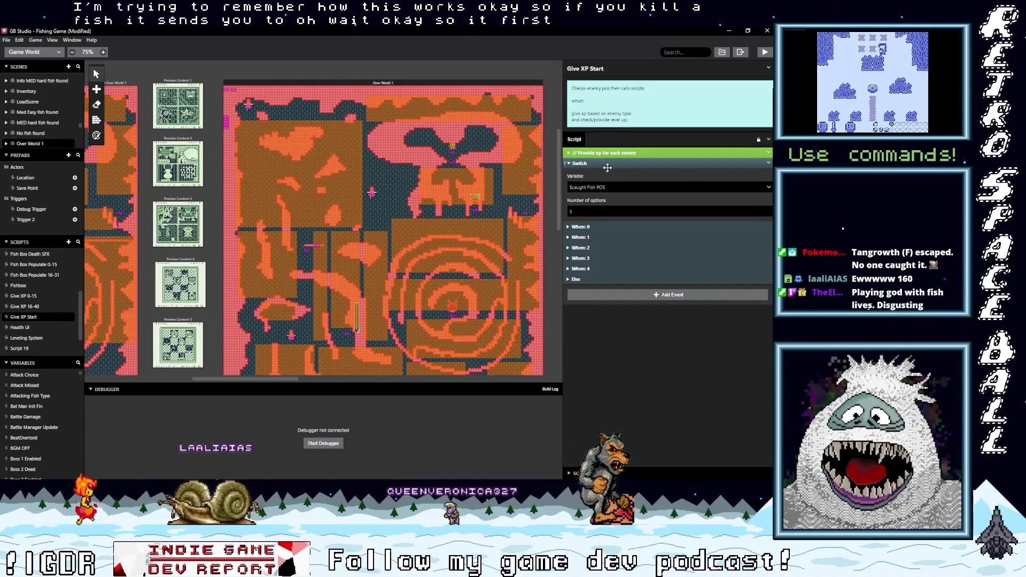
left_click(568, 236)
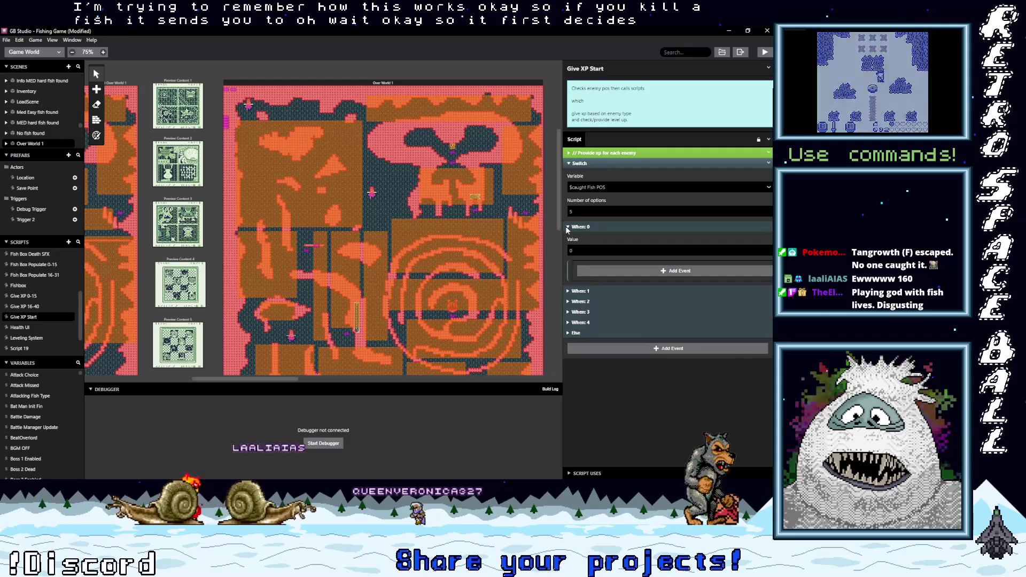
left_click(568, 236)
left_click(569, 250)
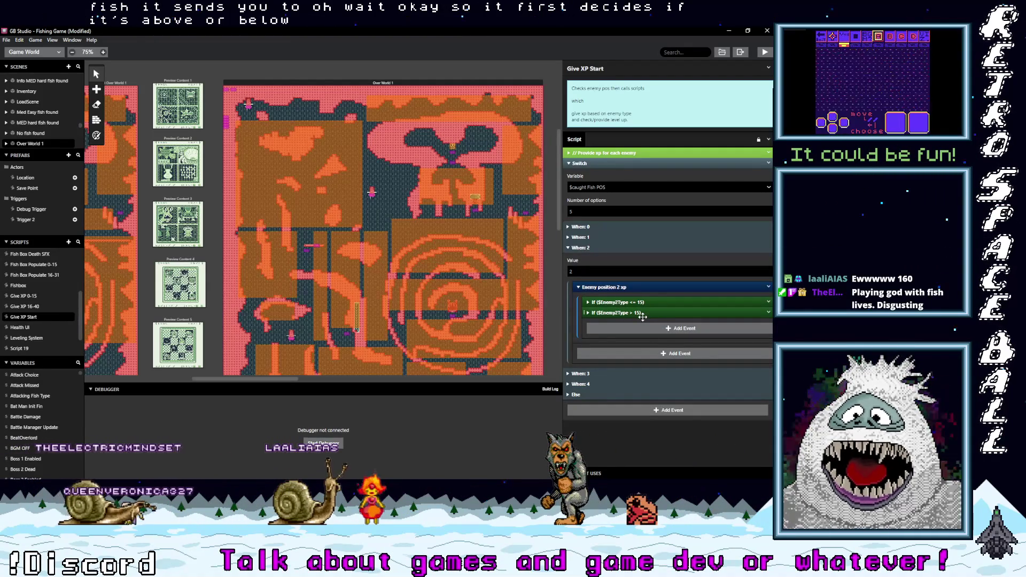
left_click(569, 249)
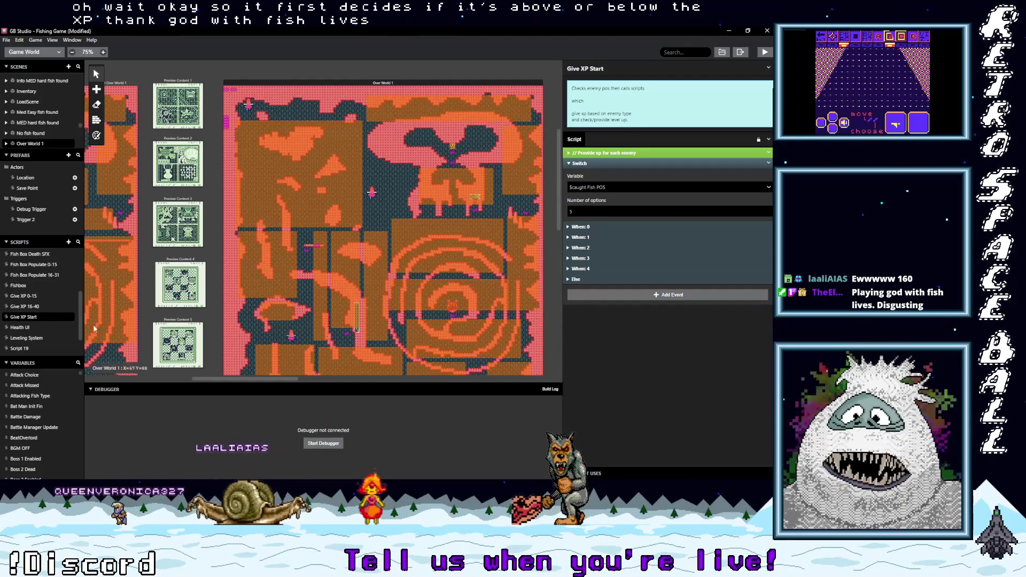
Step: Open Give XP 0-15 and inspect its $NextLevXP = 1 step, Else branch, and multiply step
left_click(29, 297)
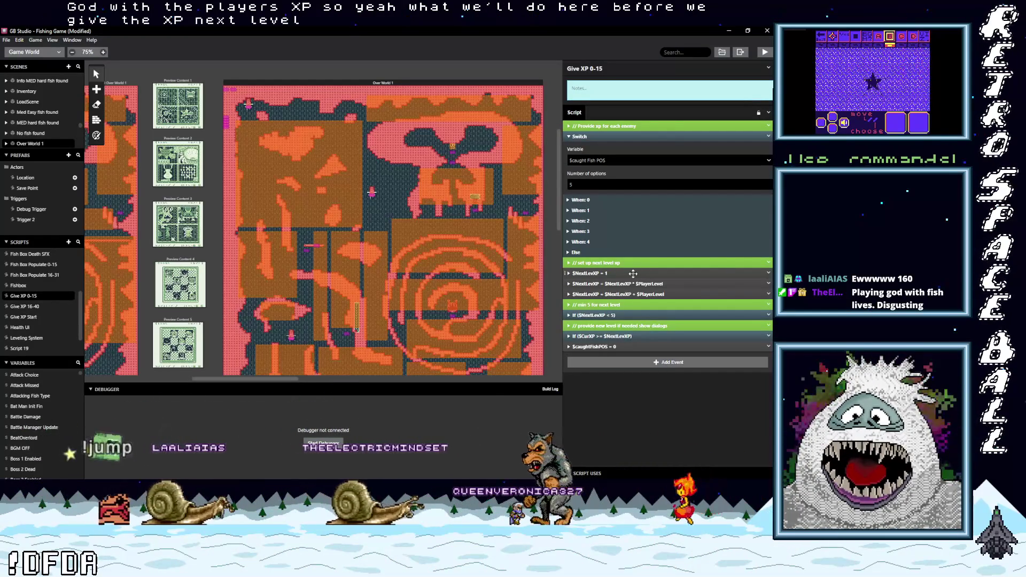
left_click(633, 274)
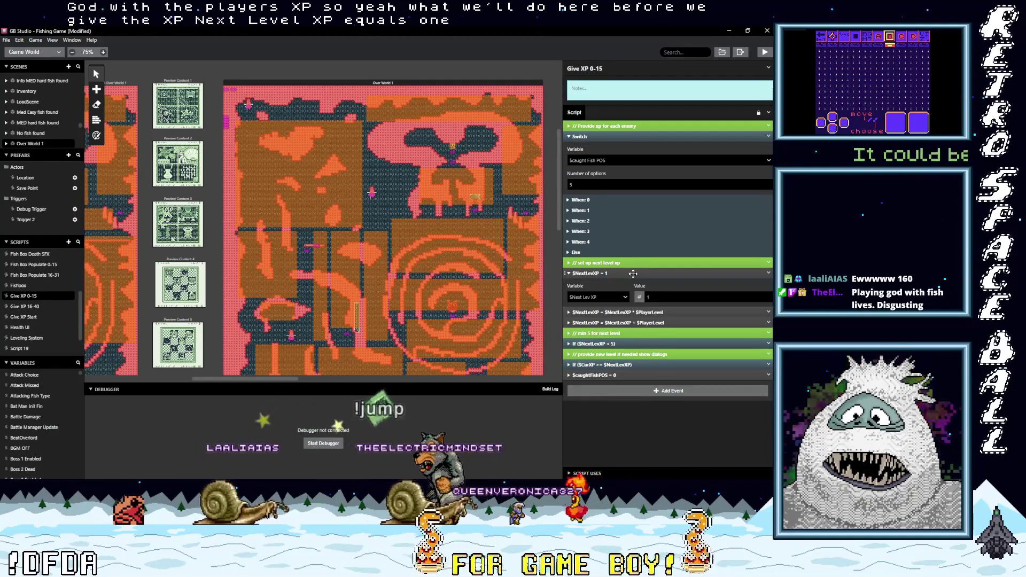
left_click(632, 274)
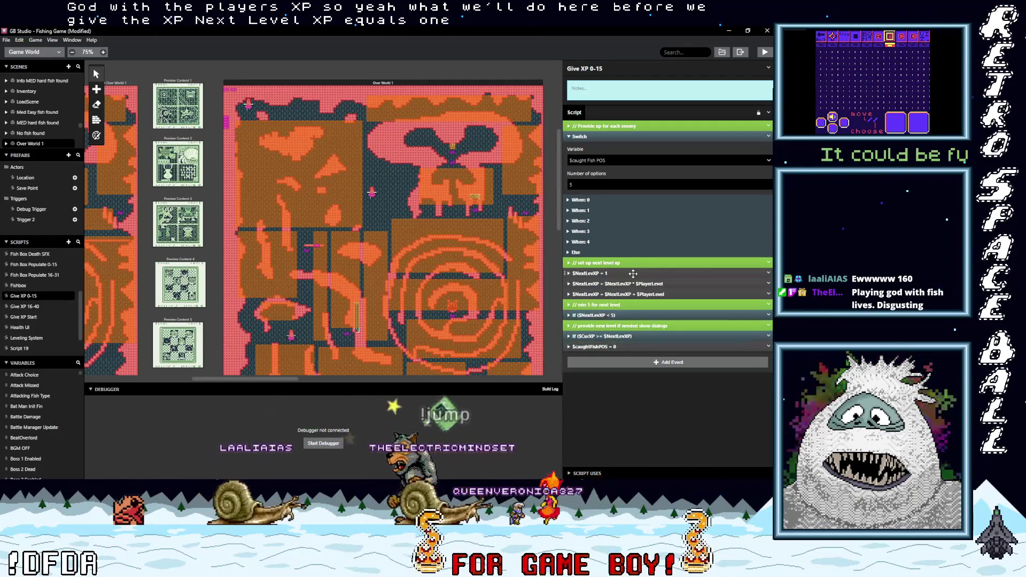
left_click(588, 253)
left_click(588, 253)
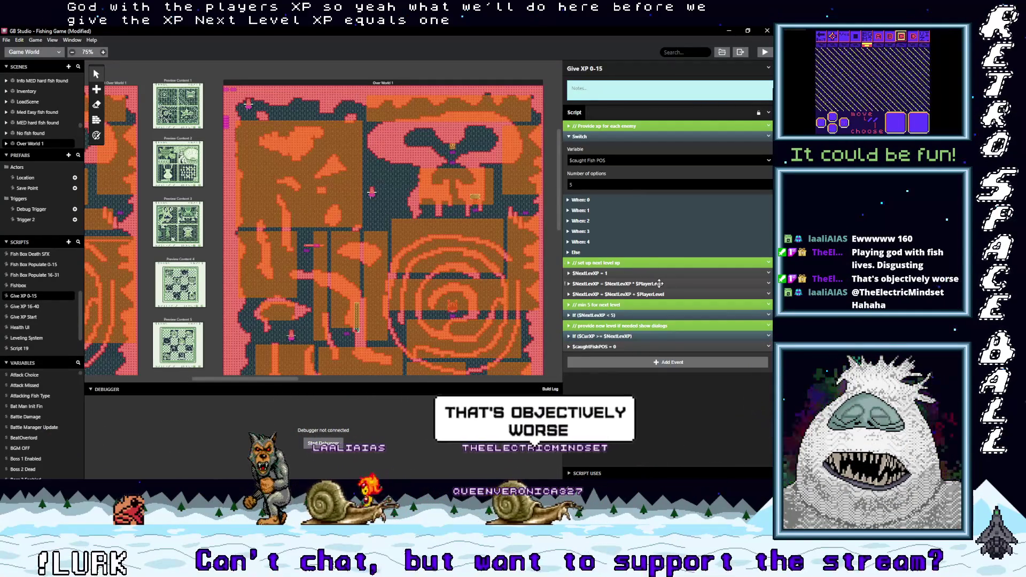
left_click(676, 283)
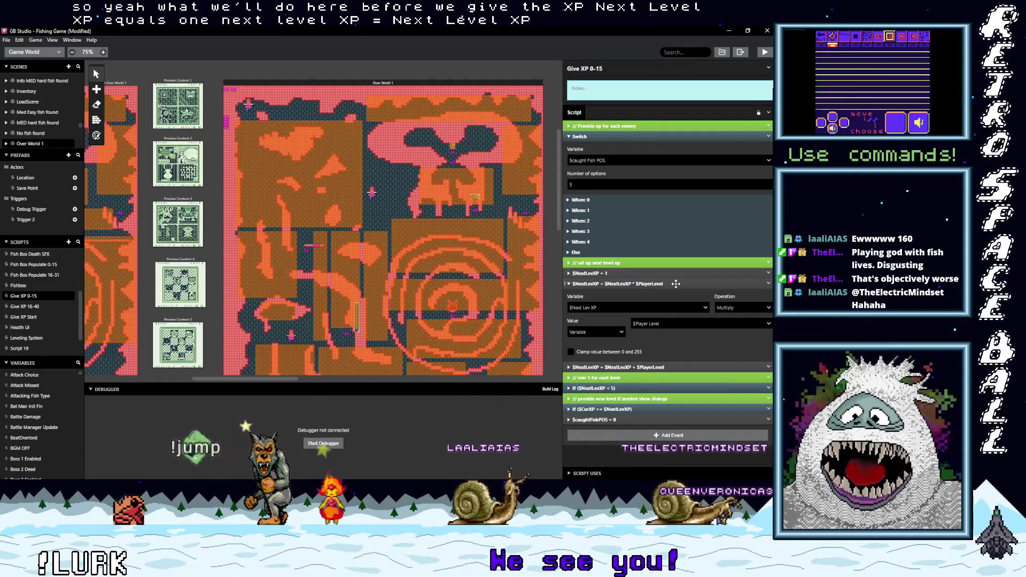
left_click(676, 284)
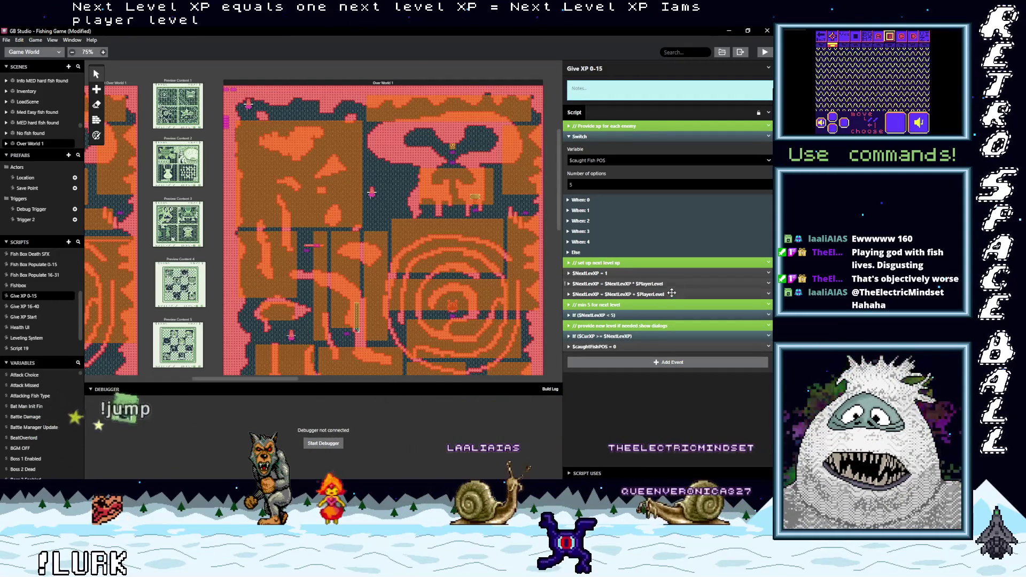
Step: Review the next-level XP add, minimum XP and level-up checks, then bring up Add Event
left_click(673, 294)
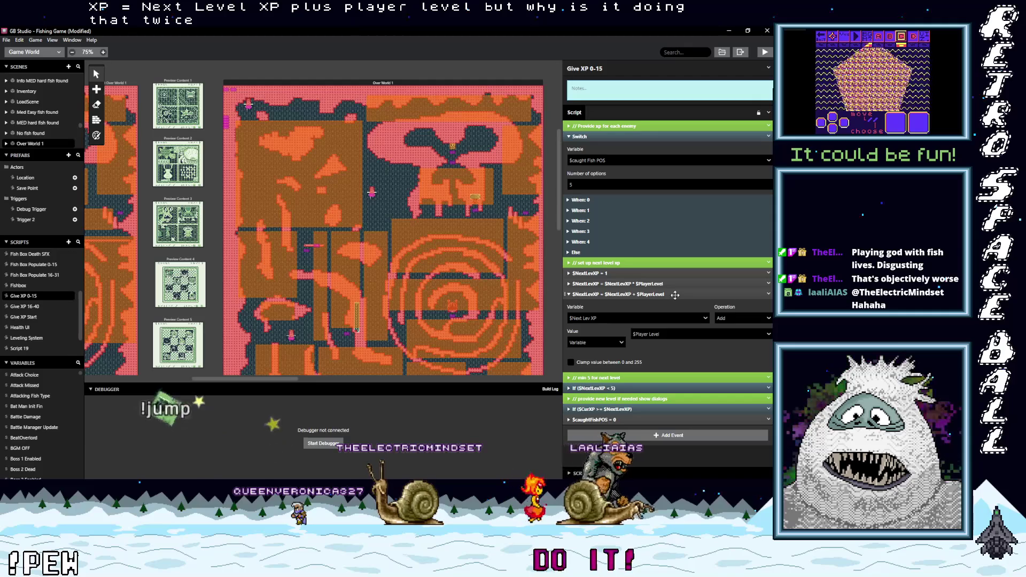
left_click(674, 295)
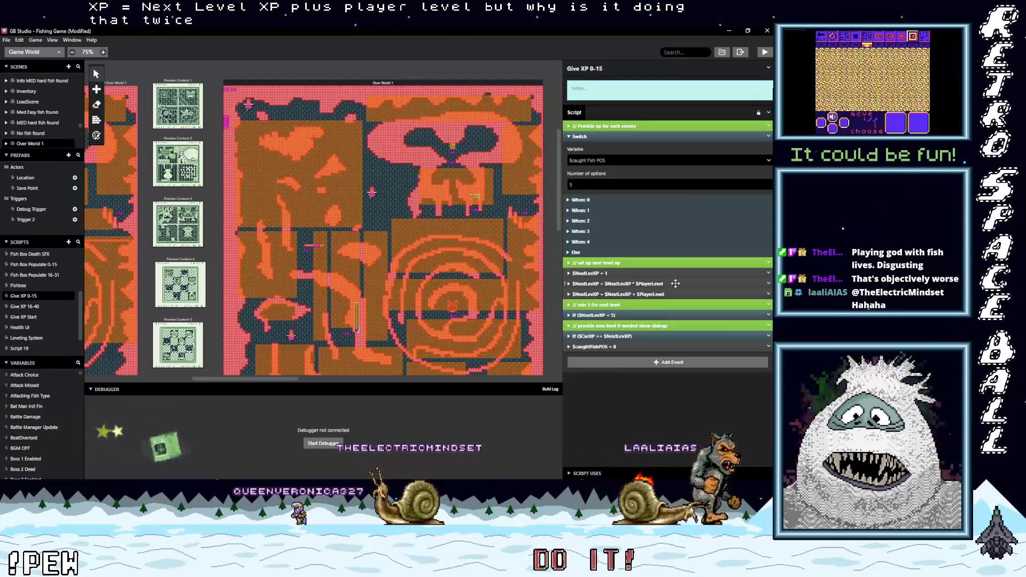
left_click(675, 283)
left_click(676, 284)
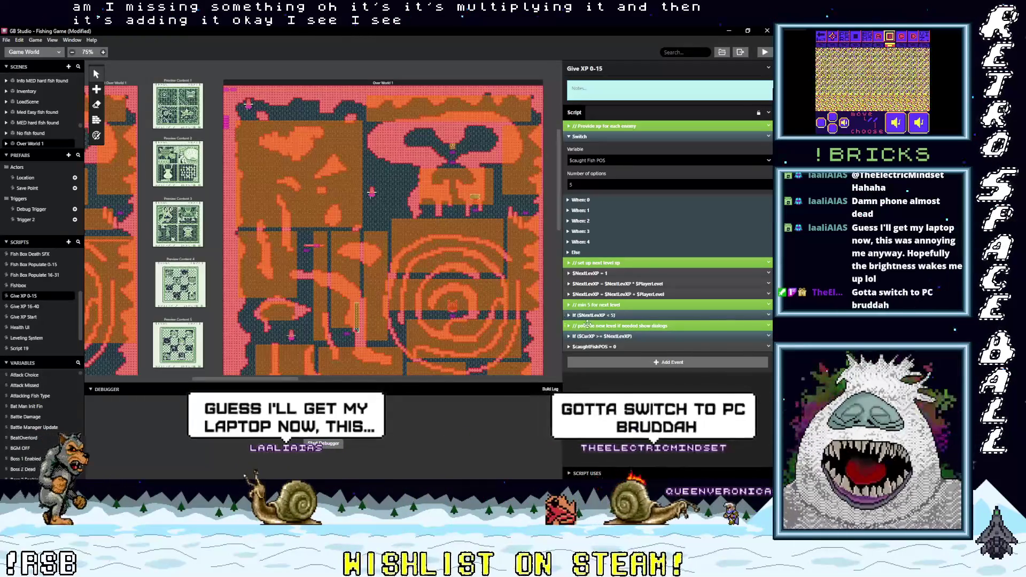
left_click(634, 315)
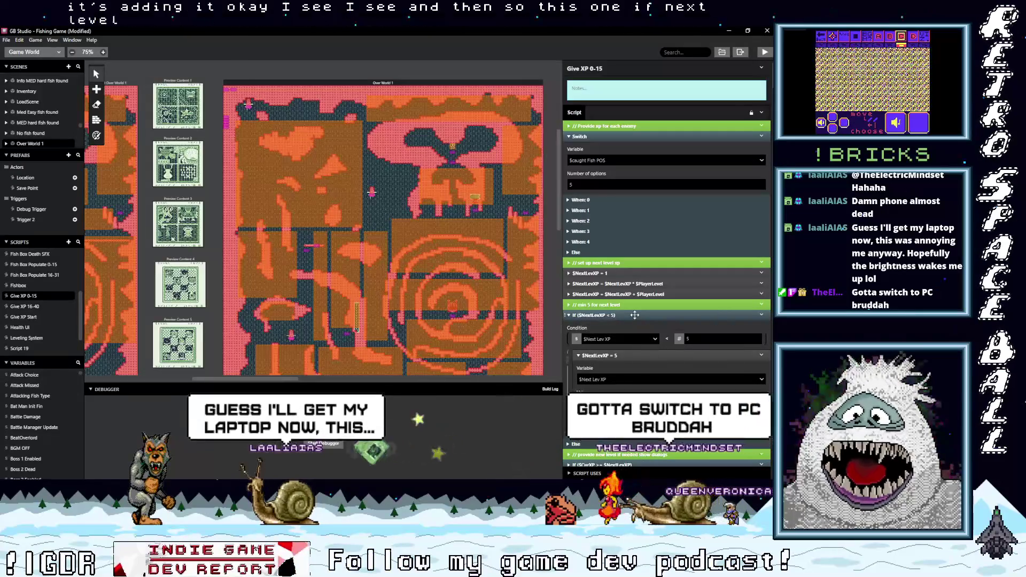
left_click(619, 318)
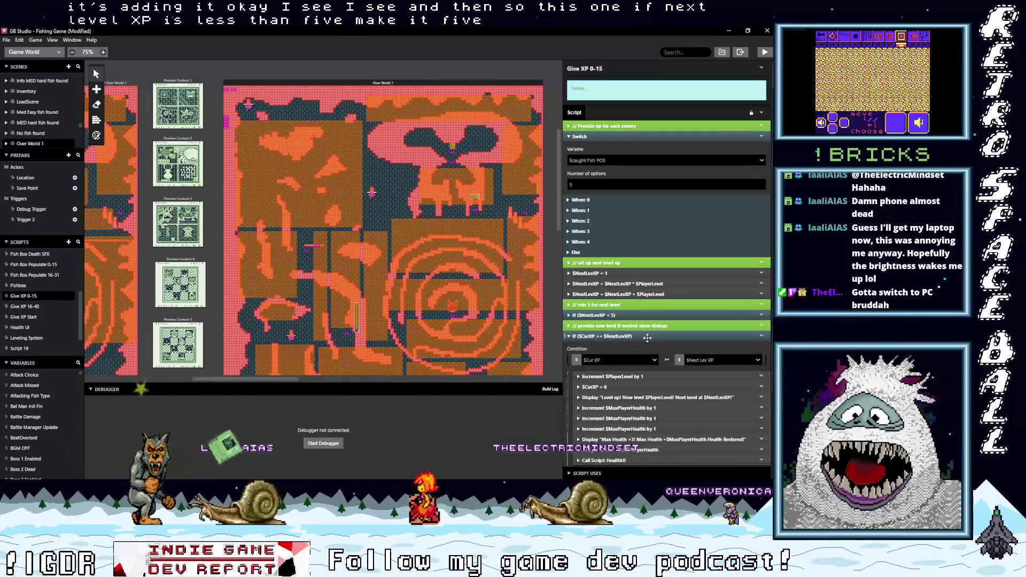
left_click(638, 336)
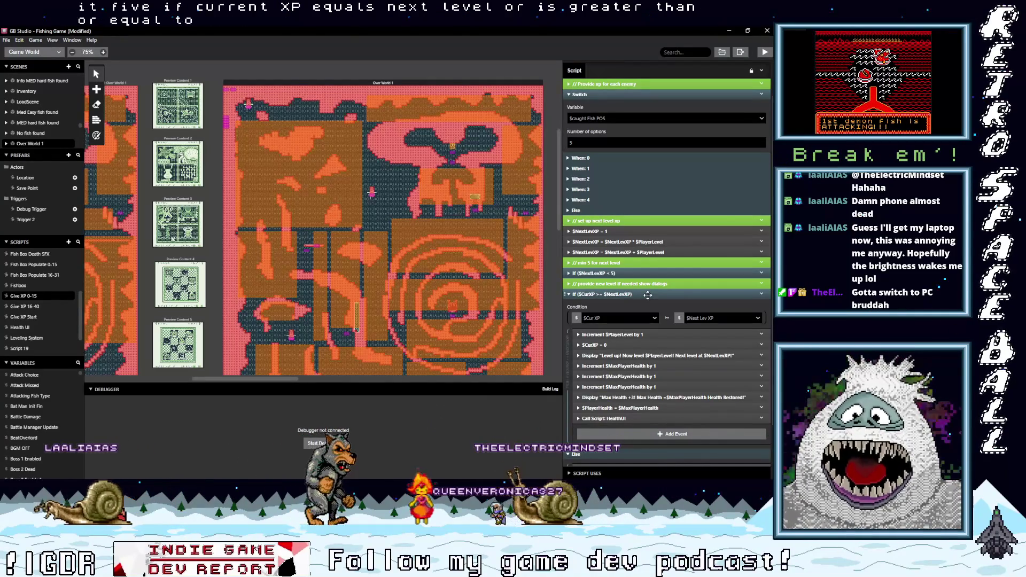
left_click(648, 295)
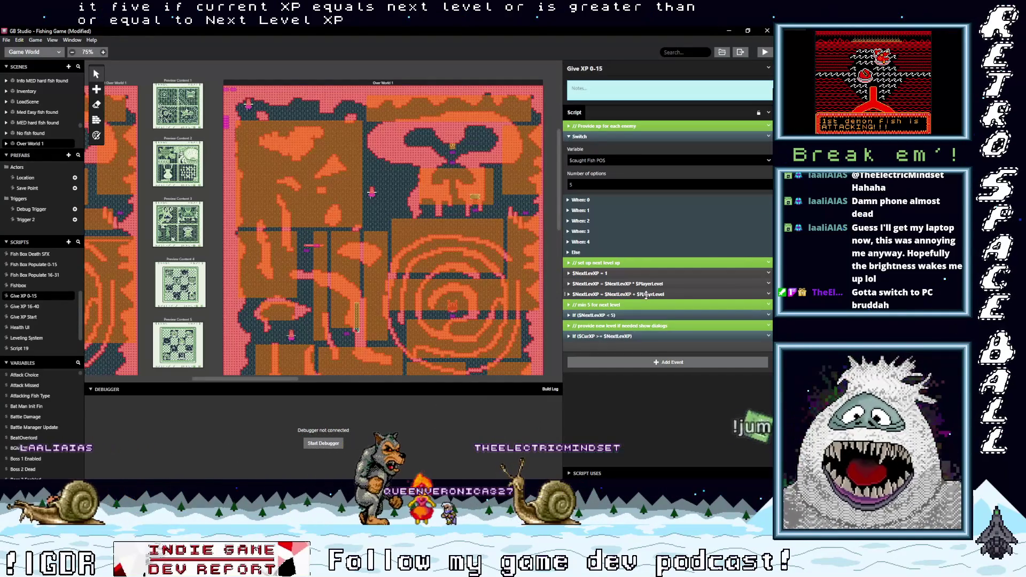
left_click(615, 362)
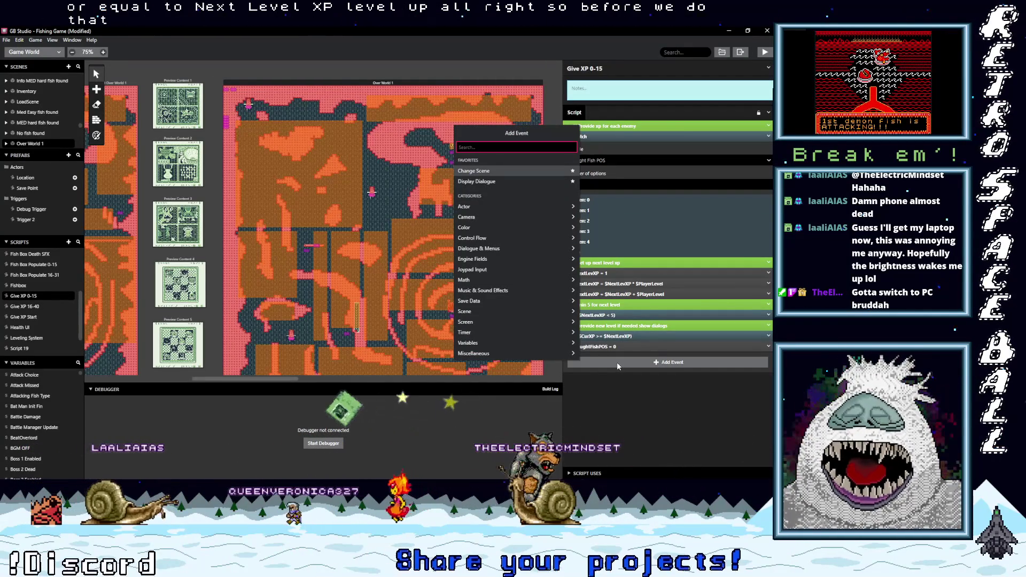
Step: Add a Math Functions event above the level-up check, targeting the Cur XP variable
type("math")
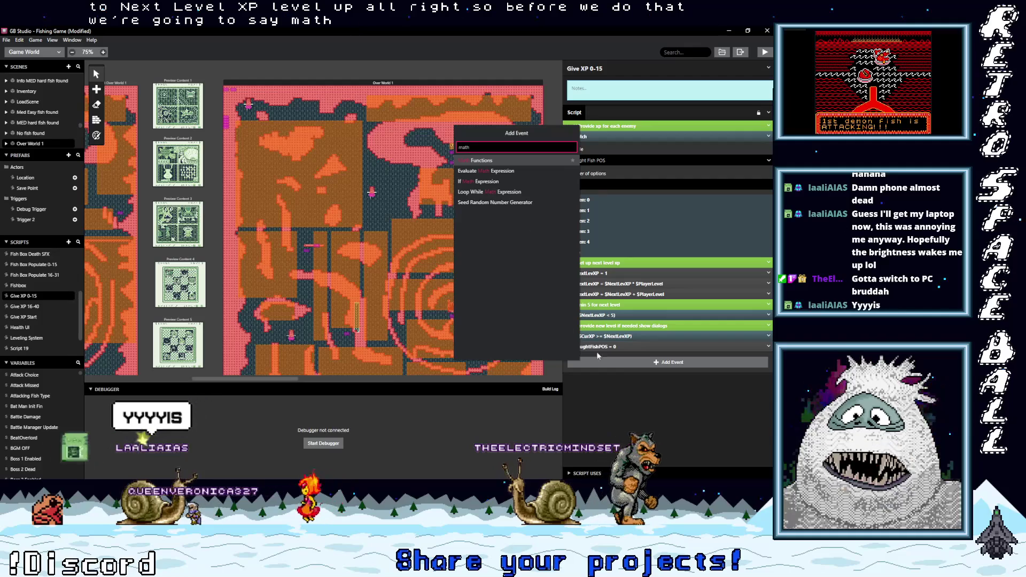
left_click(481, 159)
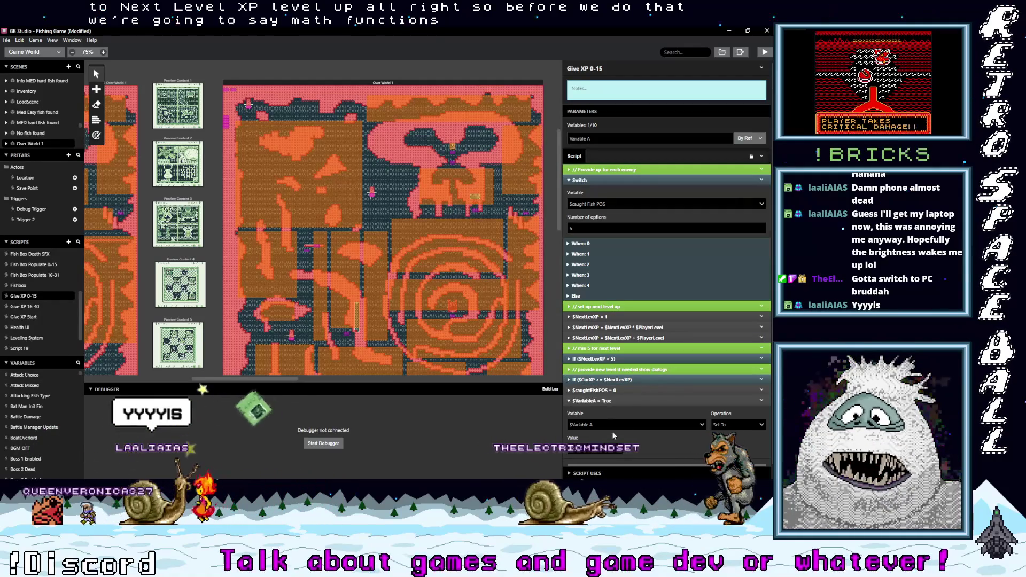
left_click_drag(613, 402, 601, 377)
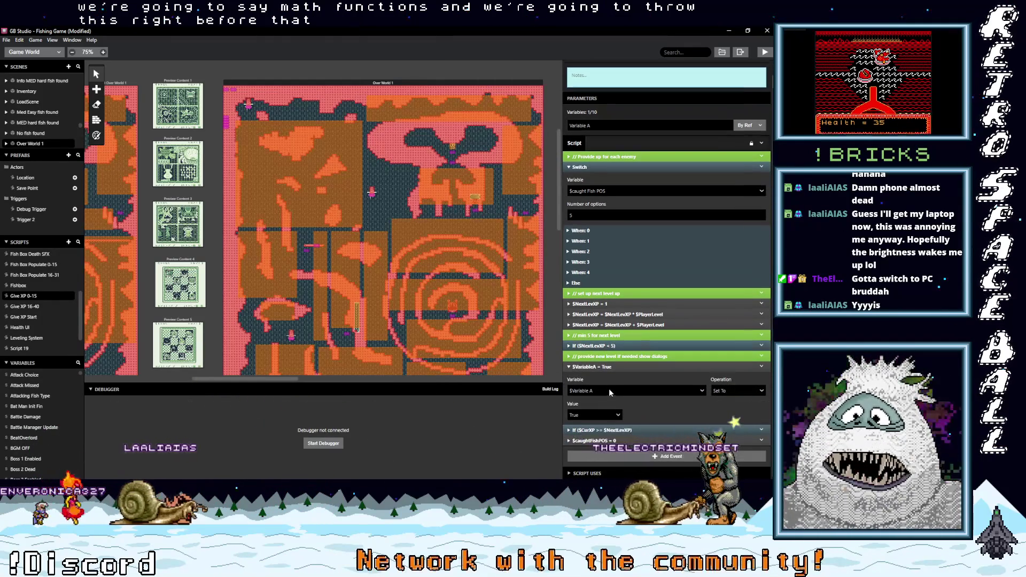
left_click(607, 389)
type("cur")
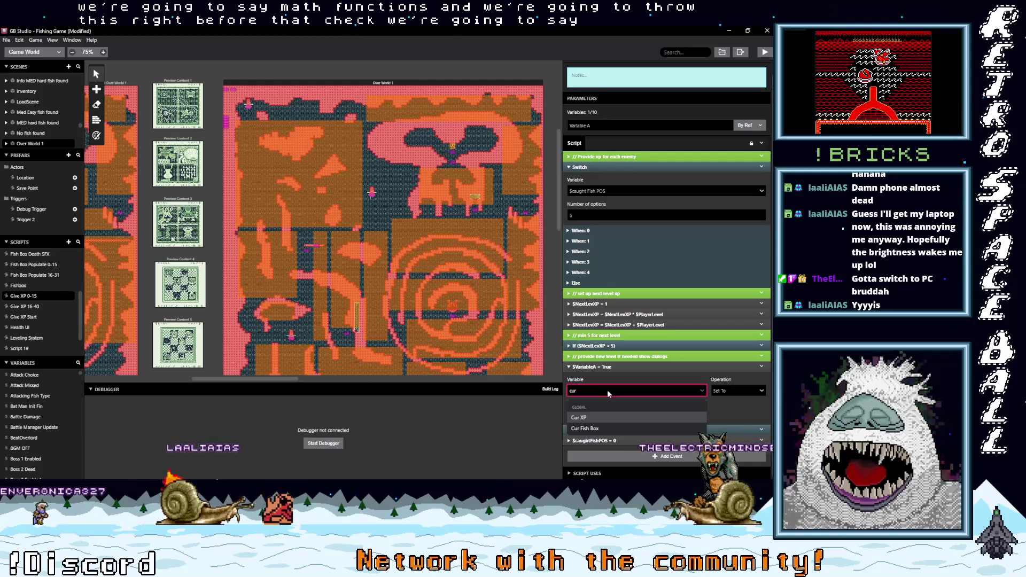
left_click(596, 418)
Step: Set the math event to Multiply Cur XP by the number 2
left_click(734, 361)
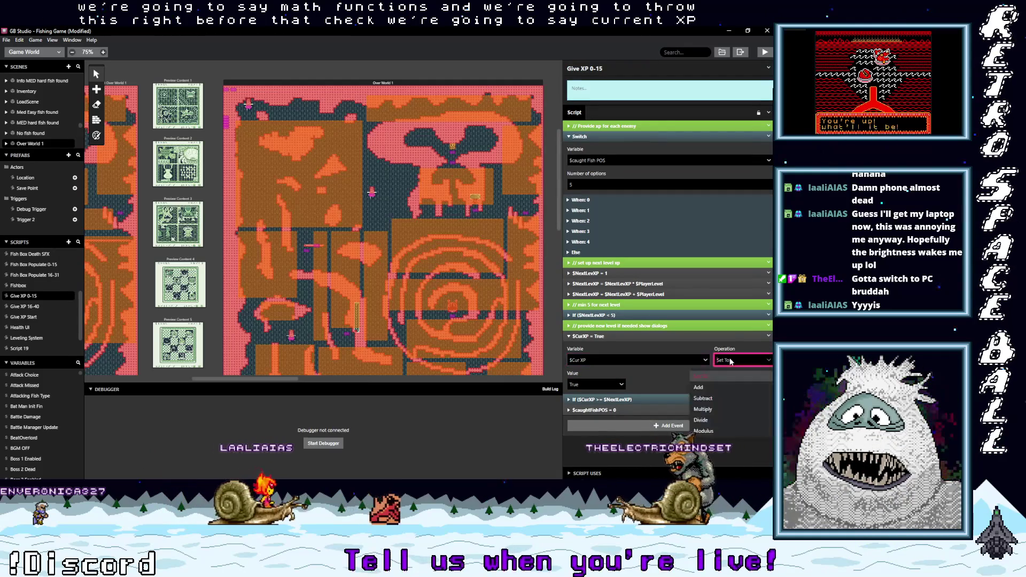
left_click(703, 409)
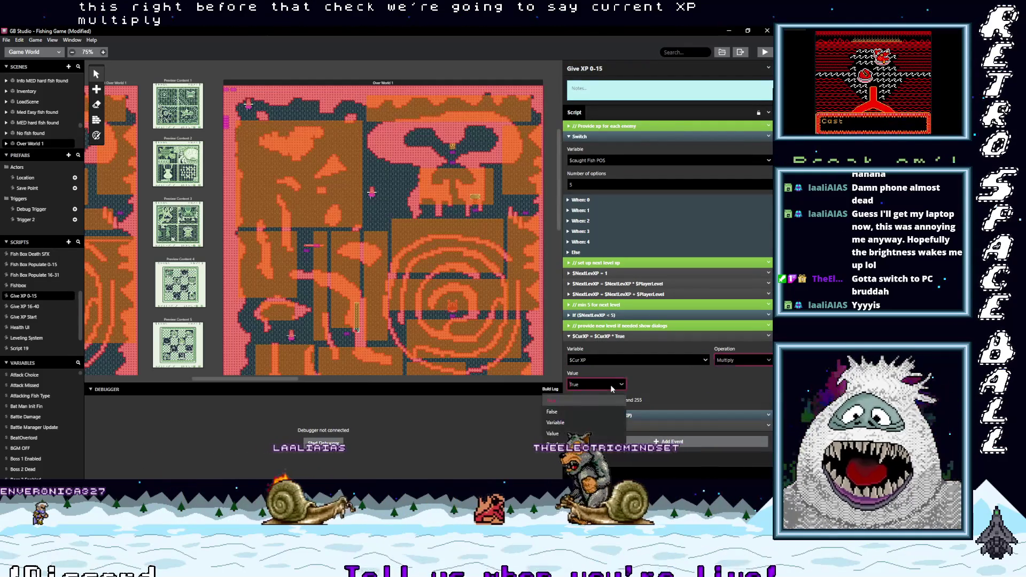
left_click(610, 384)
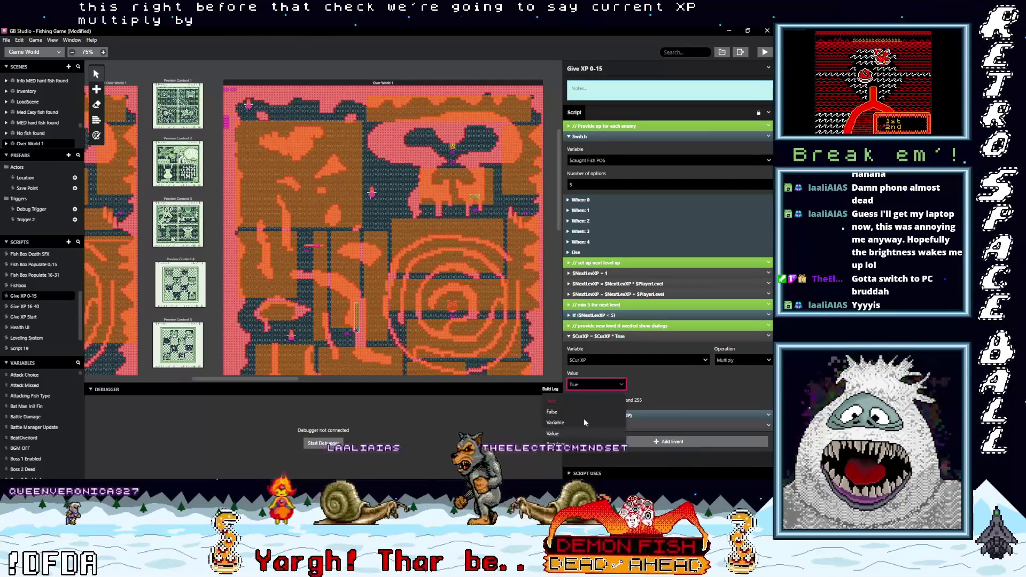
left_click(584, 418)
double_click(675, 381)
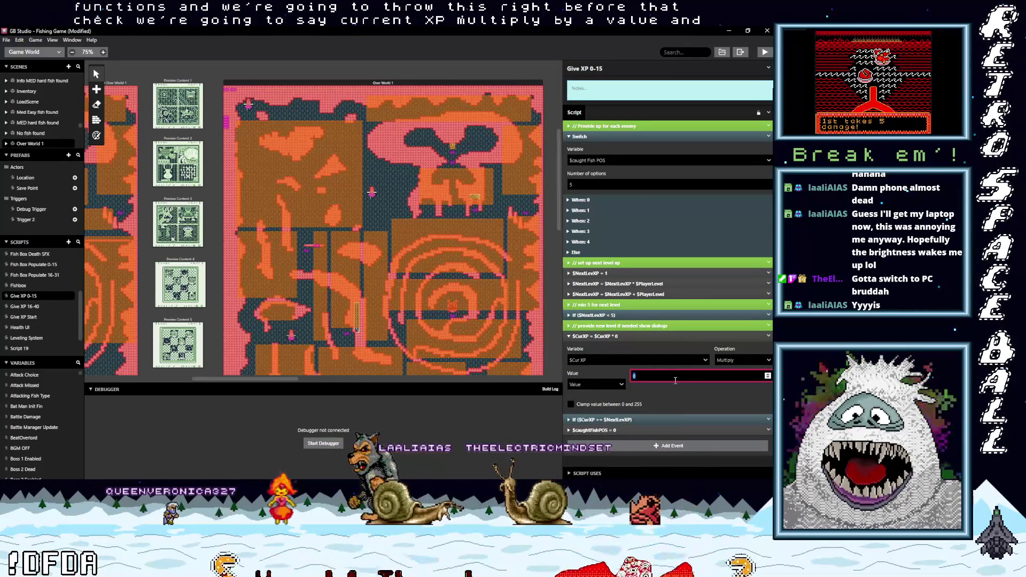
type("2")
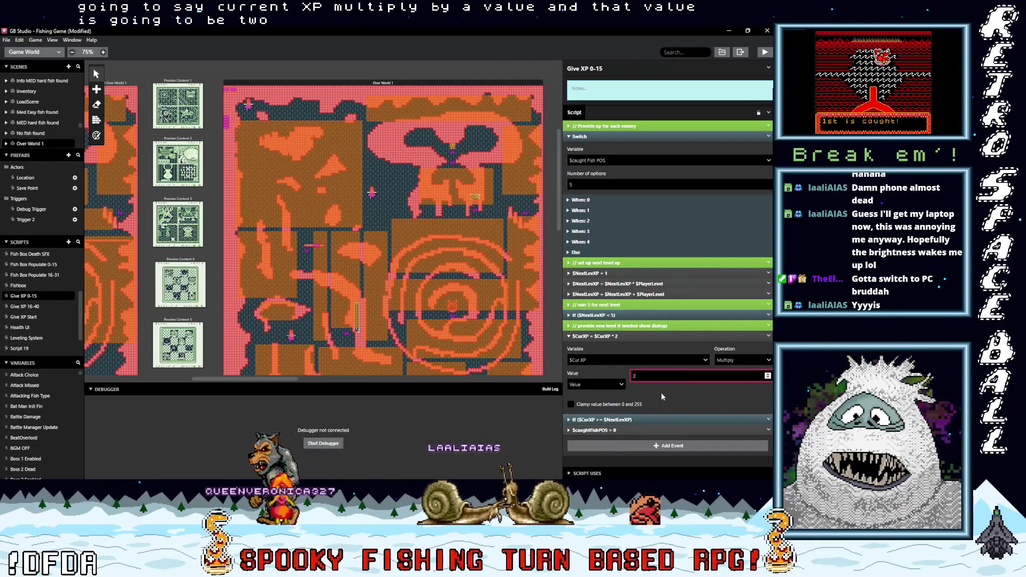
left_click(661, 396)
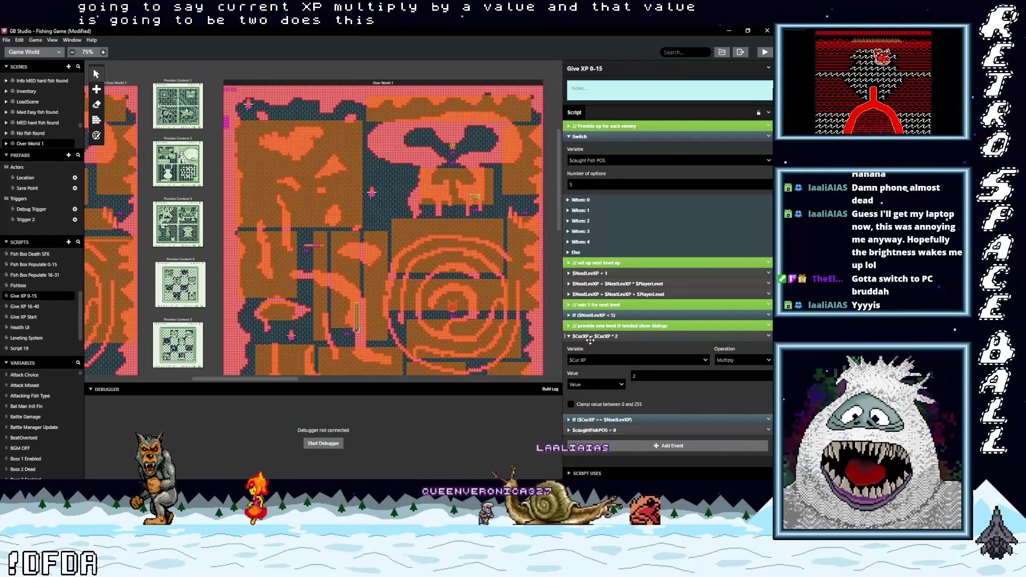
left_click(608, 418)
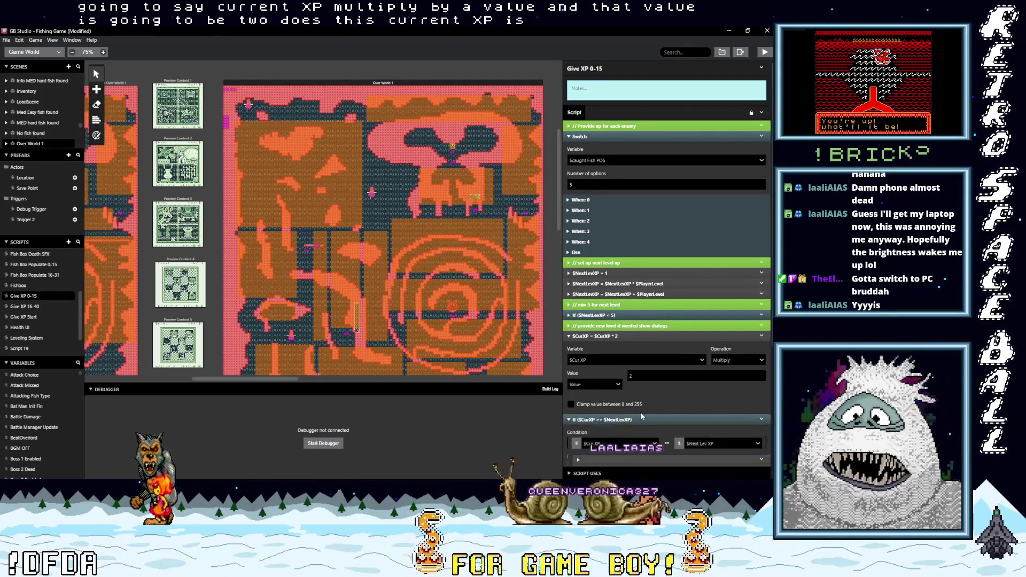
scroll(641, 412, "down", 3)
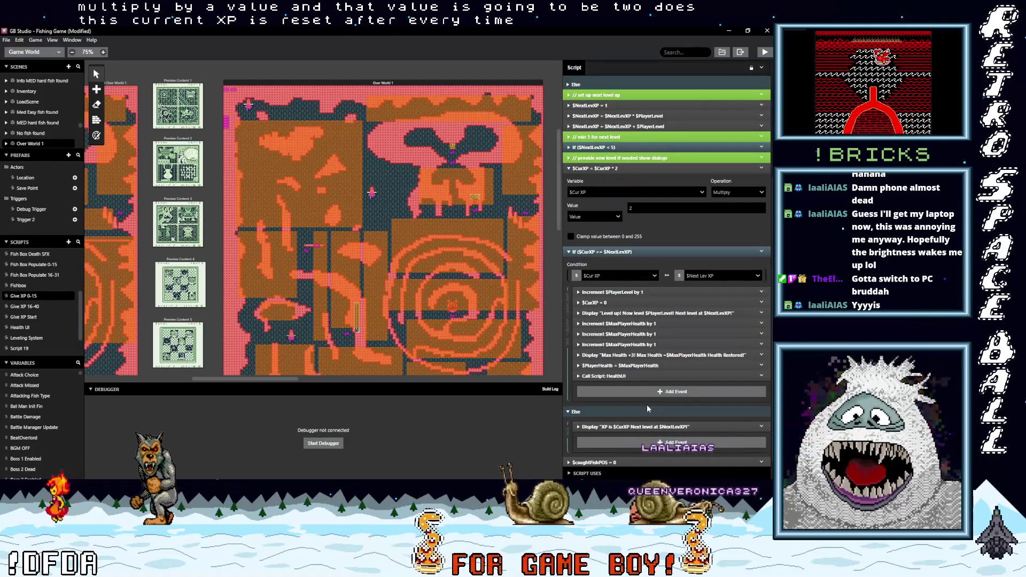
left_click(628, 251)
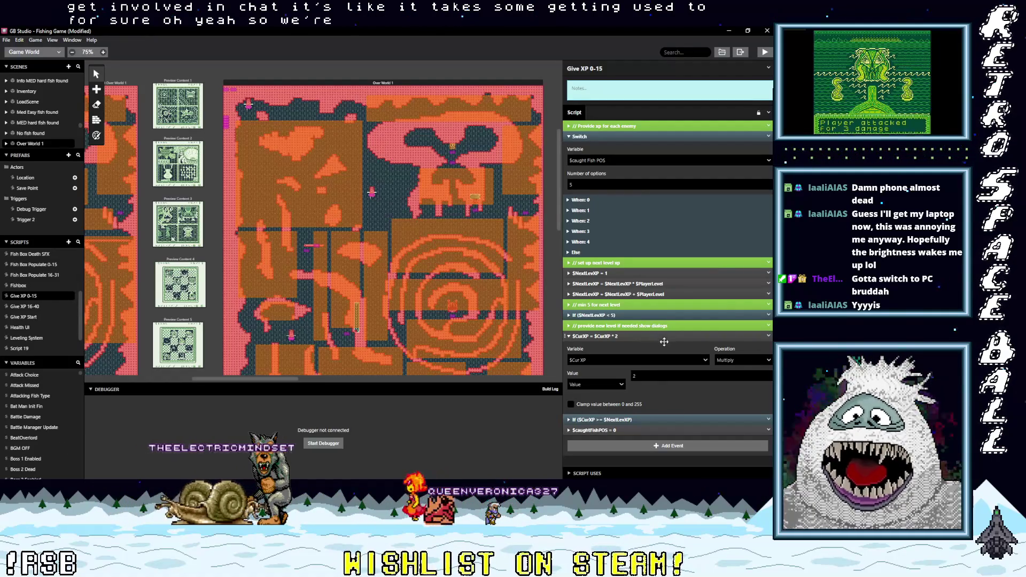
Step: Copy the '$CurXP = $CurXP * 2' step into Give XP 16-40 before its level-up check
left_click(663, 341)
left_click(769, 336)
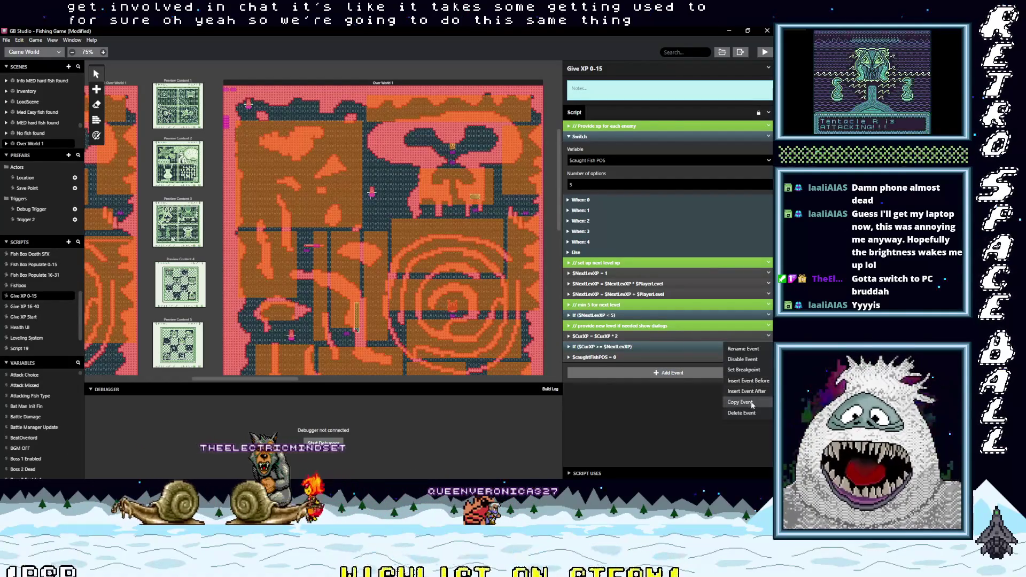
left_click(34, 306)
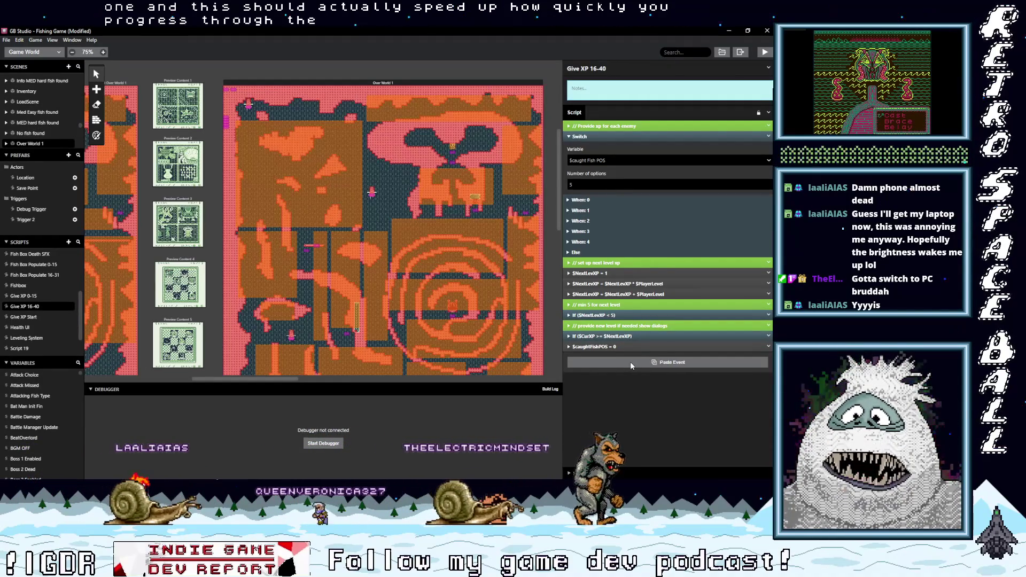
left_click(635, 363, "alt")
left_click_drag(629, 353, 636, 337)
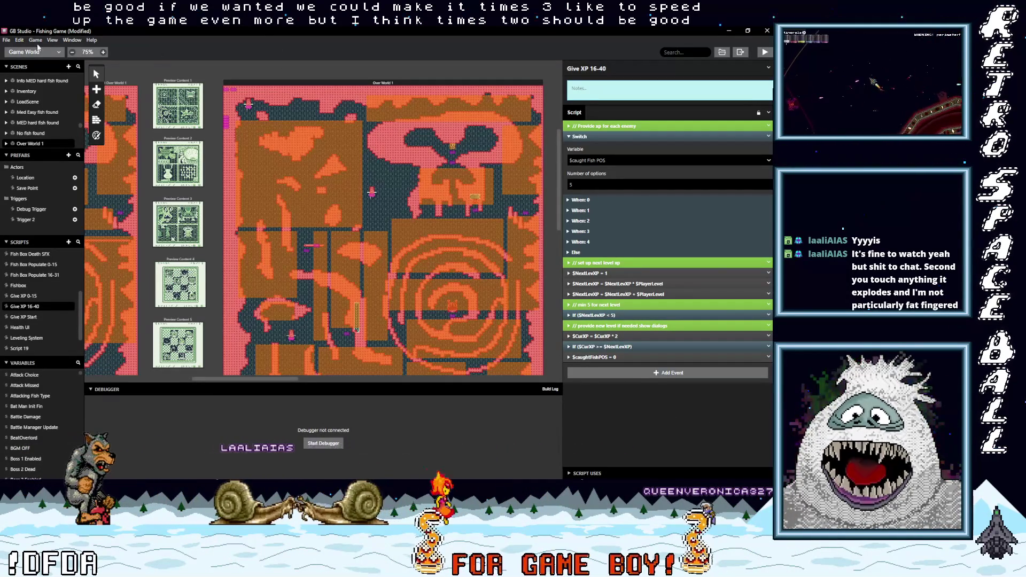
Step: Save the Fishing Game project via File > Save
left_click(7, 40)
left_click(24, 89)
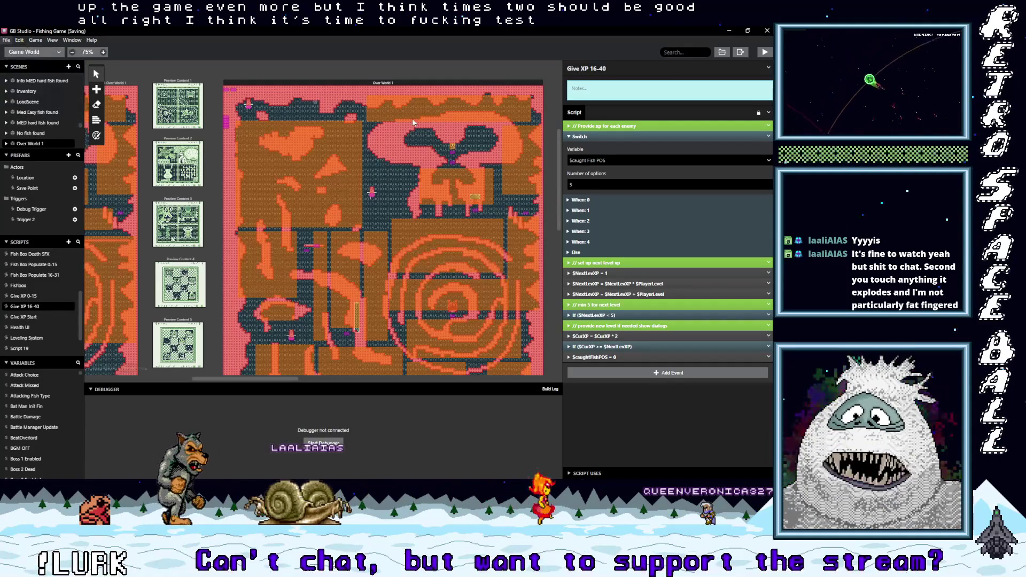
mouse_move(731, 385)
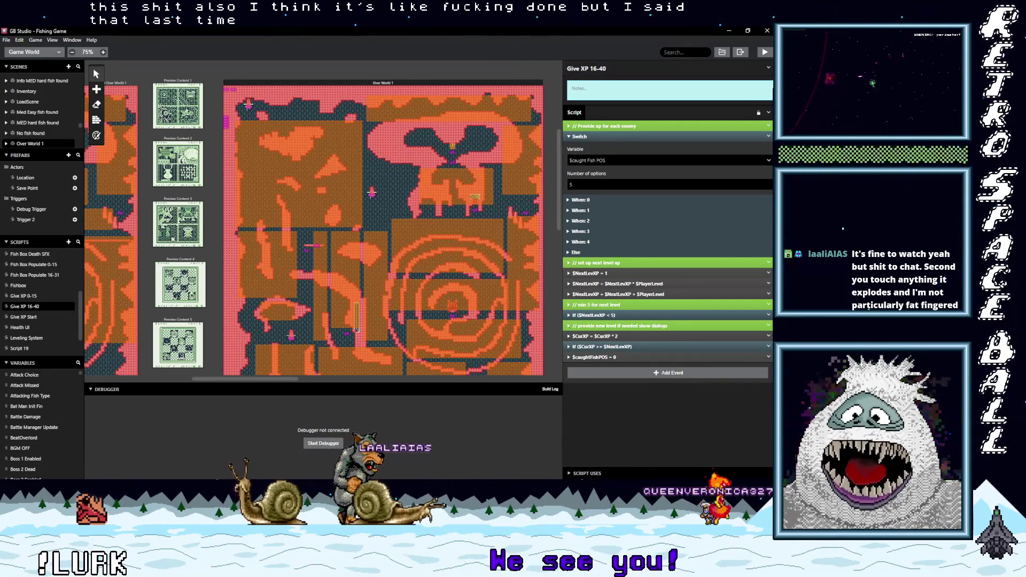
Step: Mark the XP-per-fish note done with an X and delete the blank lines above it
left_click(728, 32)
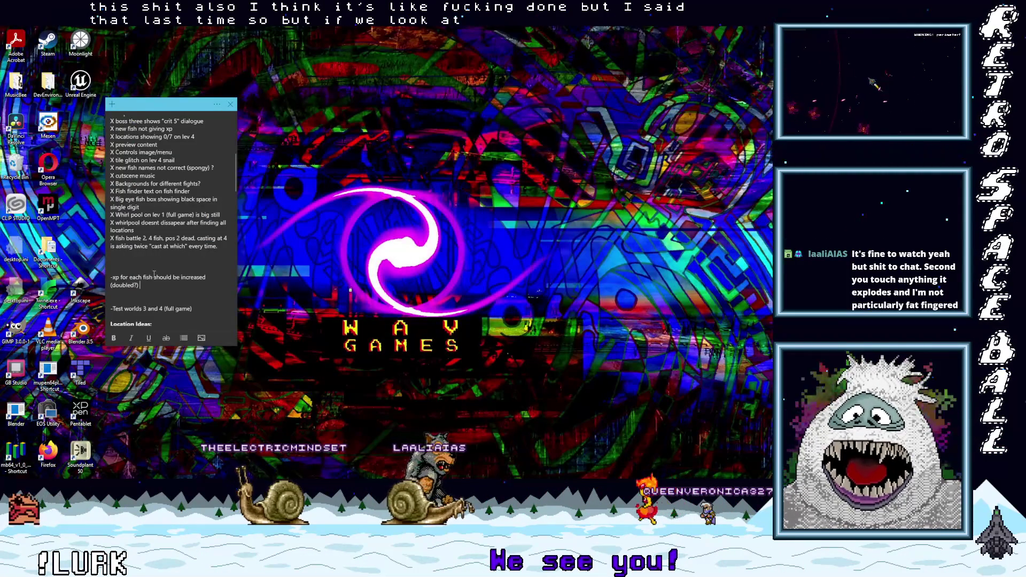
left_click(107, 278)
type("X")
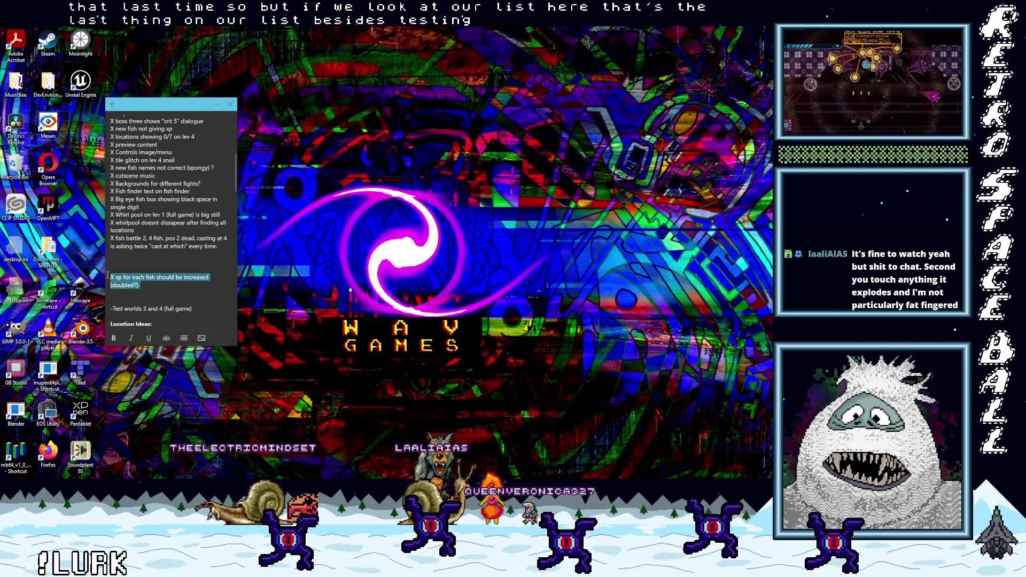
left_click(123, 264)
key("BackSpace")
key("BackSpace")
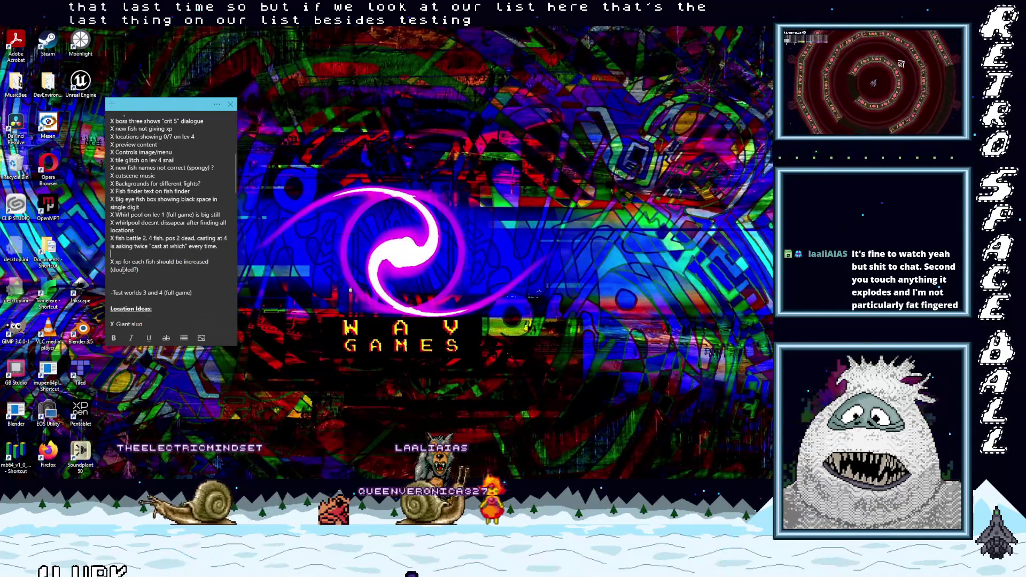
scroll(159, 273, "down", 1)
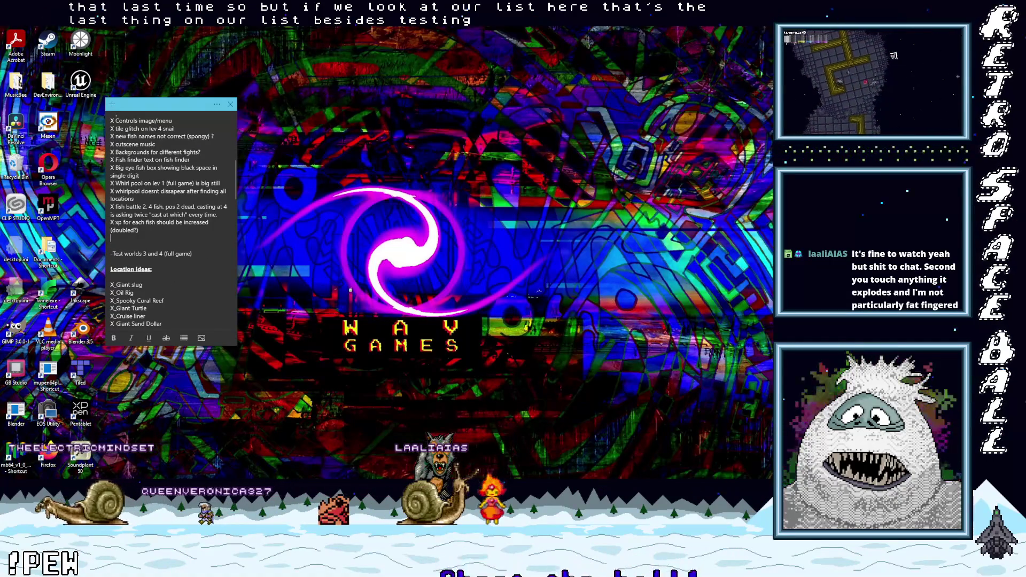
key("alt+Tab")
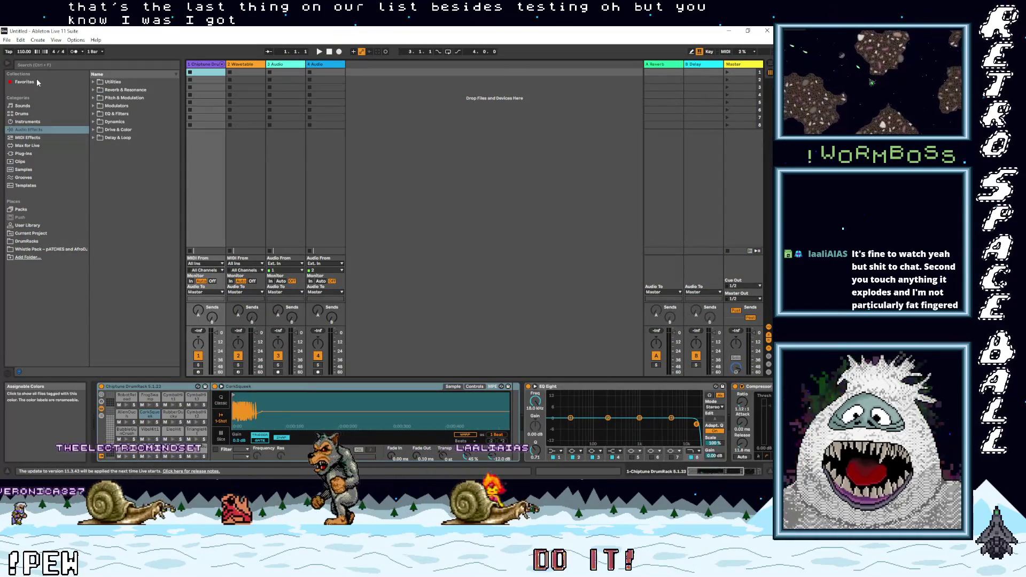
Step: Open the recent set 110 B Major 7.14.25 Groove.als, then return to GB Studio
left_click(7, 40)
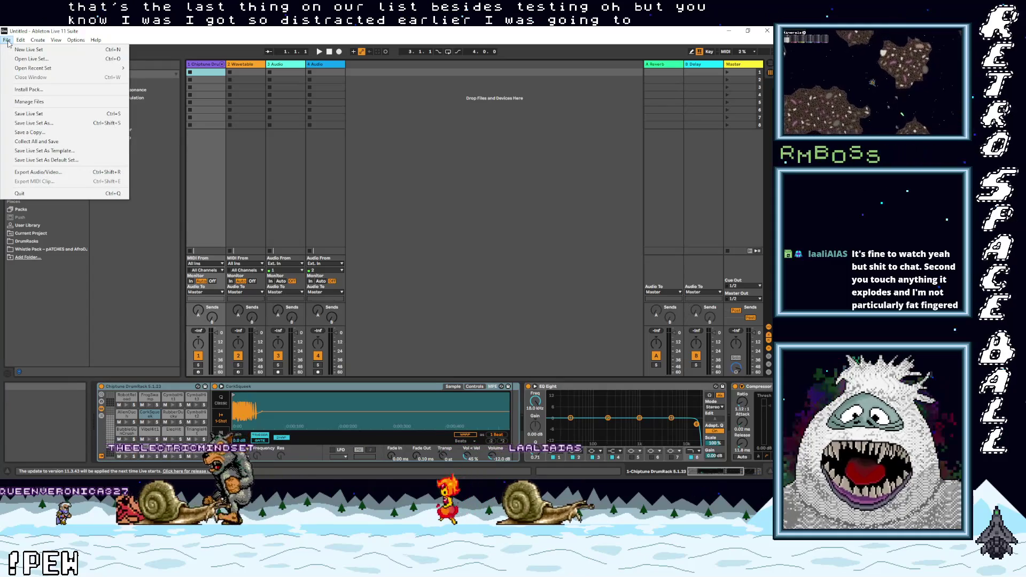
mouse_move(38, 74)
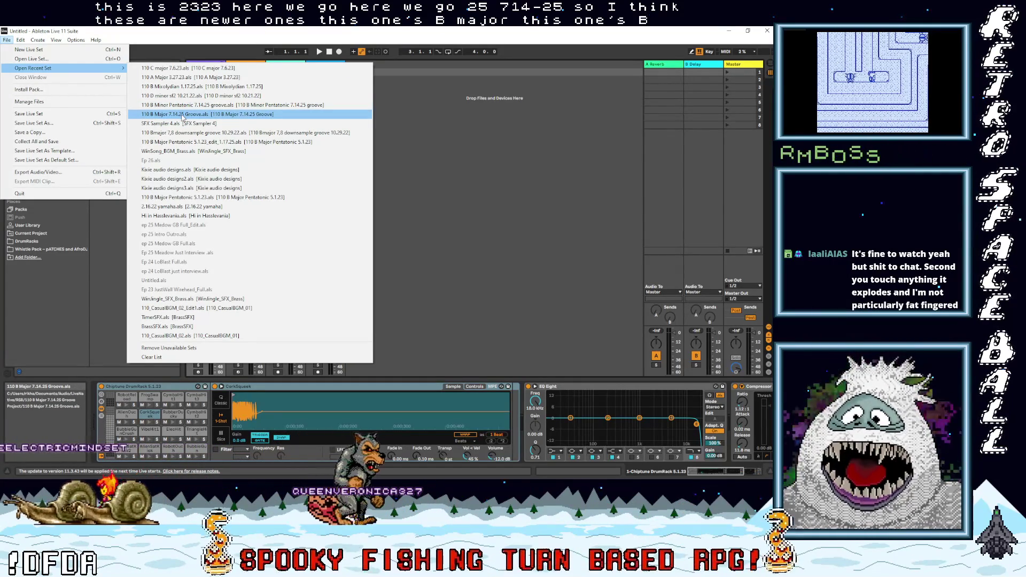
left_click(182, 114)
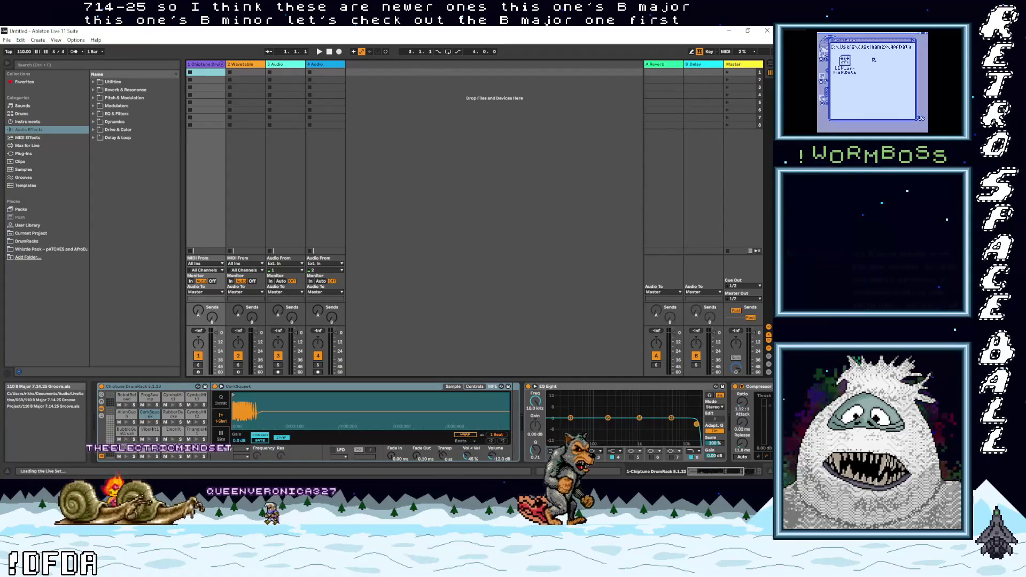
key("alt+Tab")
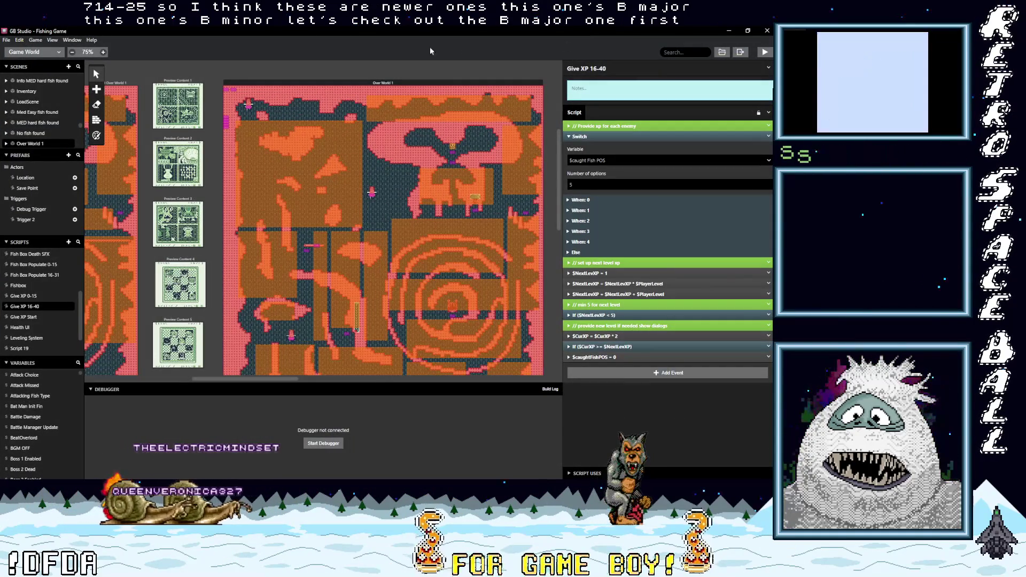
Step: Export the Fishing Game as a ROM and start the build with Ctrl+Shift+B
left_click(35, 40)
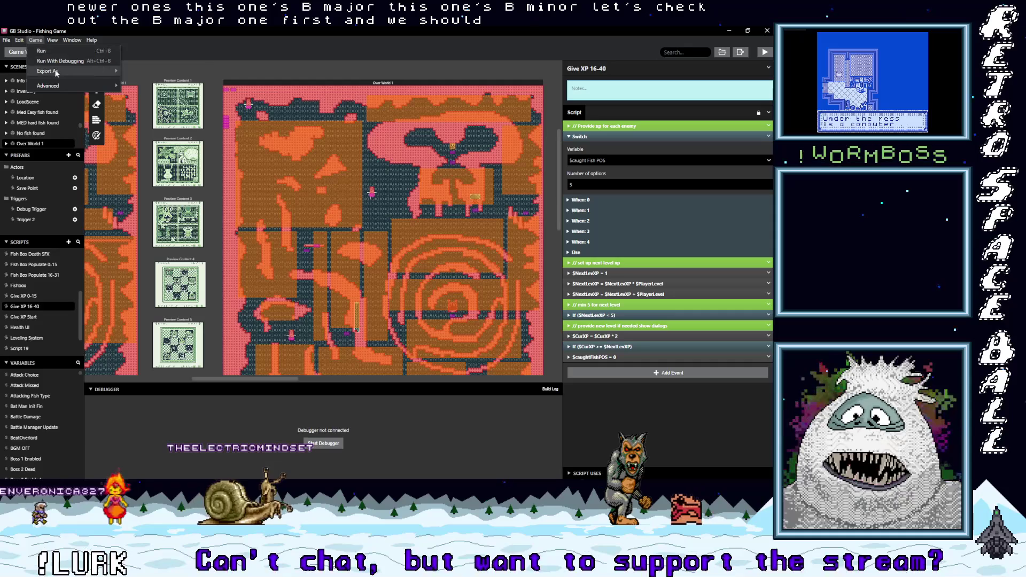
left_click(171, 73)
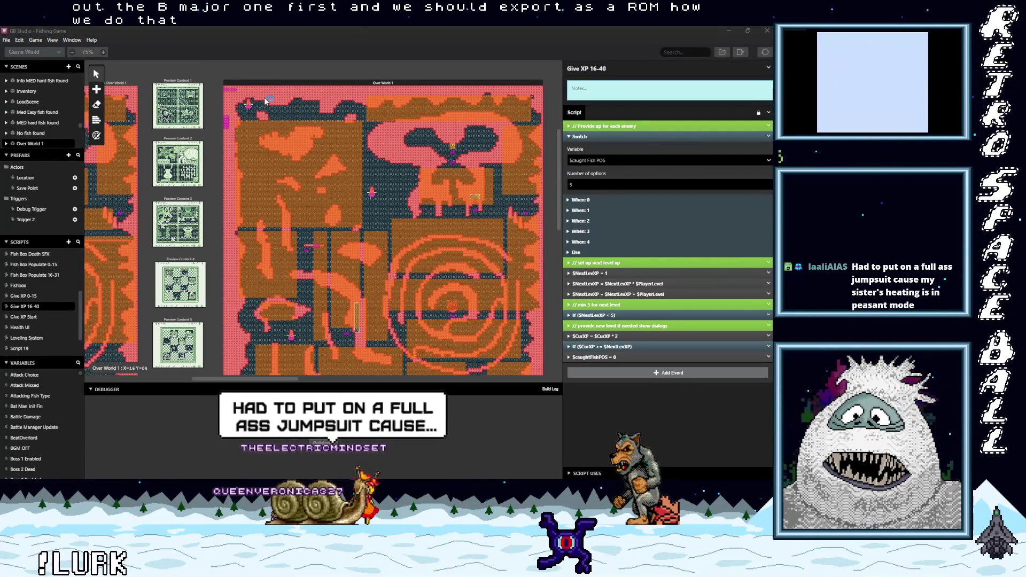
key("ctrl+shift+b")
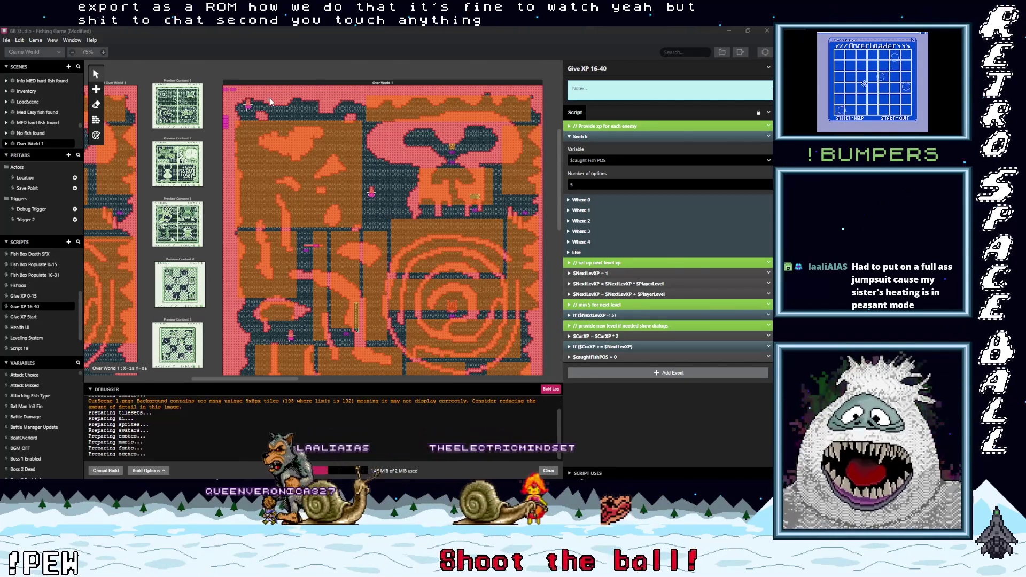
key("alt+Tab")
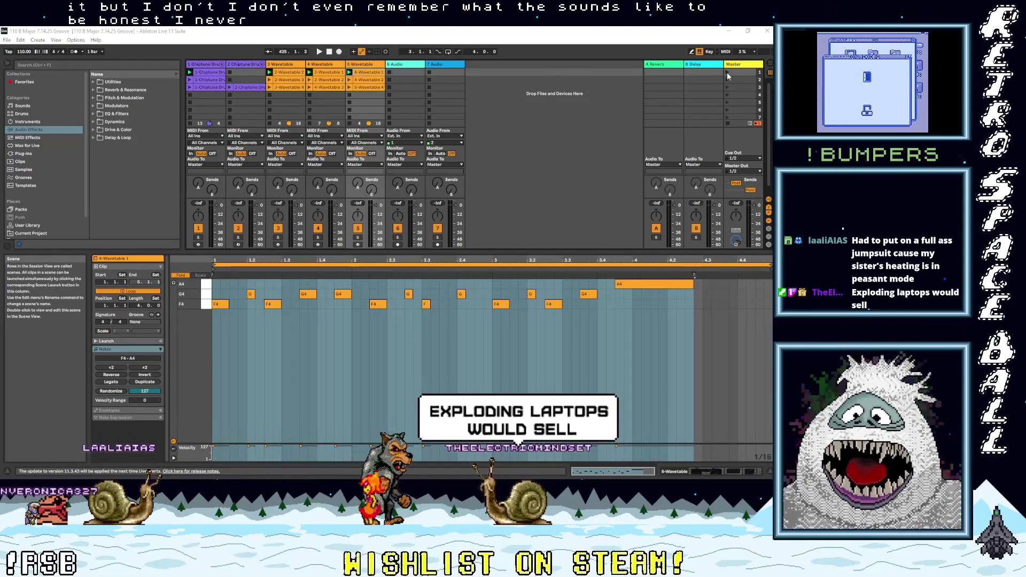
Step: Launch Scene 1, then show the Audio Input Device list in Preferences' Audio settings
left_click(728, 73)
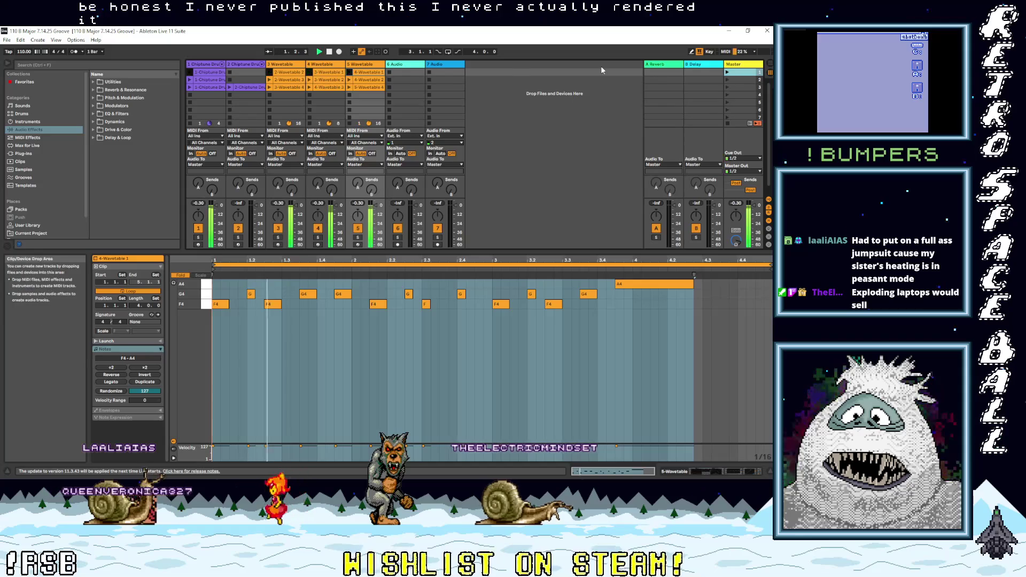
left_click(76, 40)
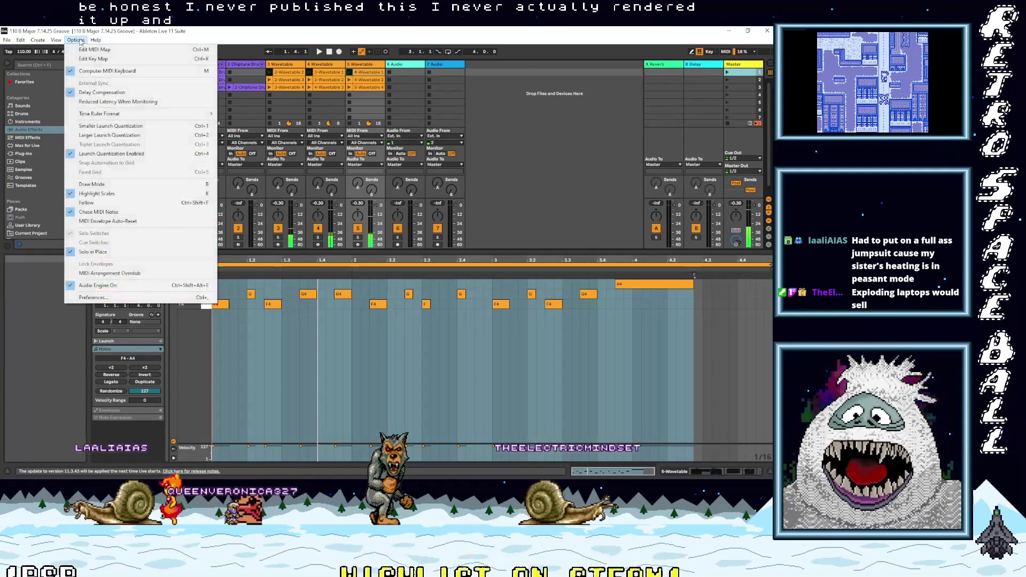
left_click(91, 299)
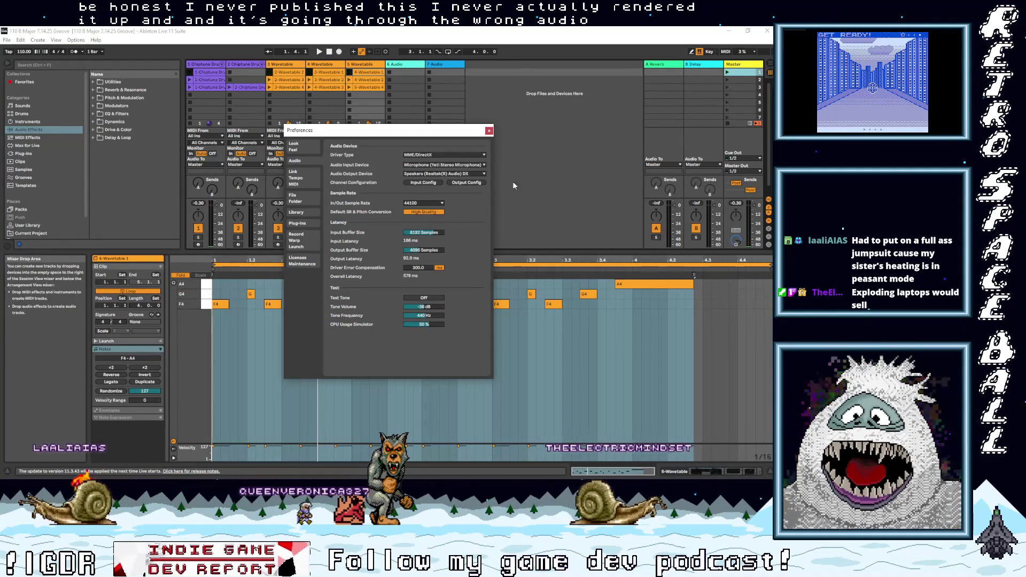
left_click(463, 165)
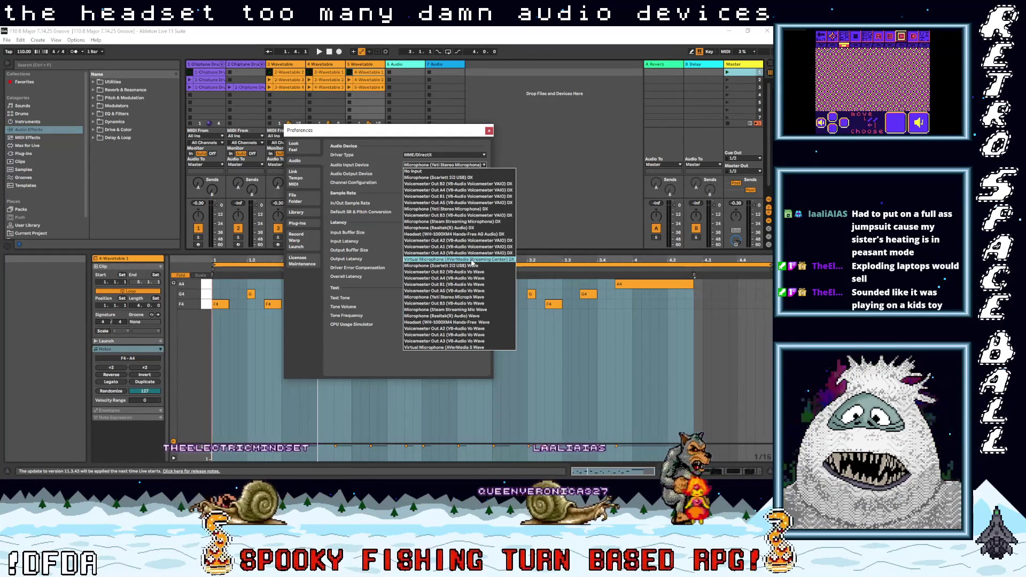
Step: Restore the build/rom folder window to a smaller size and move it up, revealing Ableton's audio preferences
key("alt+Tab")
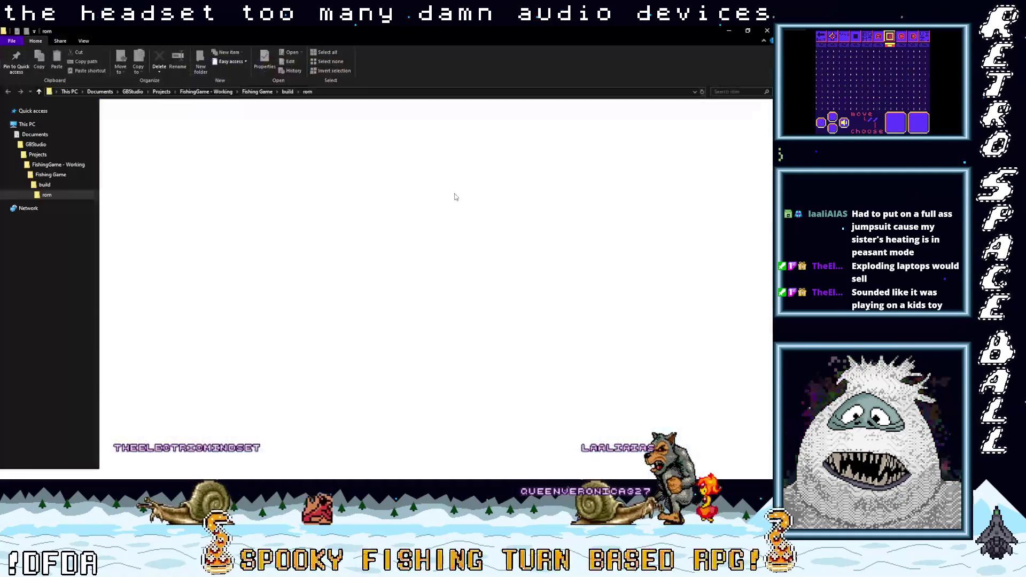
double_click(691, 32)
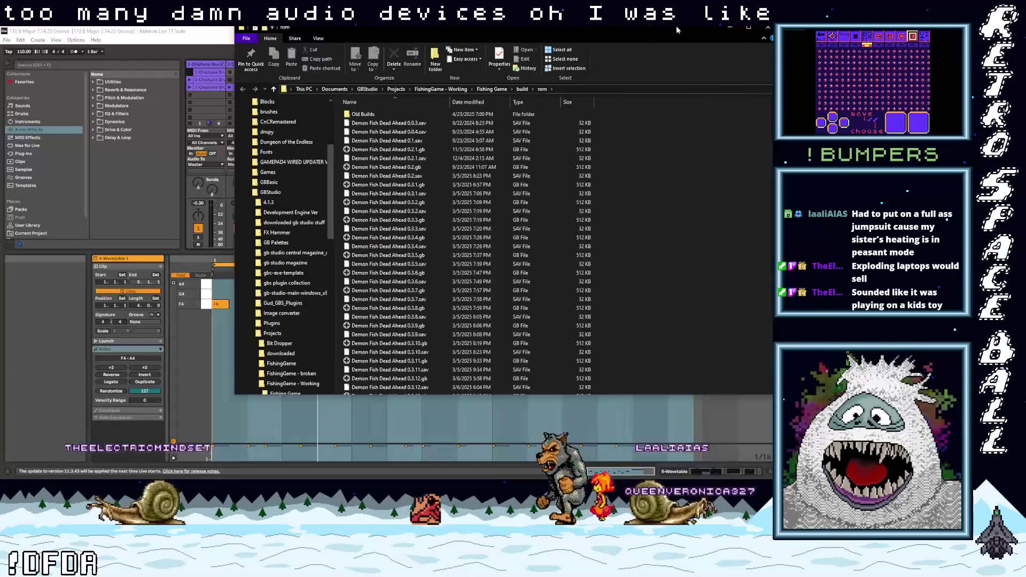
left_click_drag(650, 31, 650, 24)
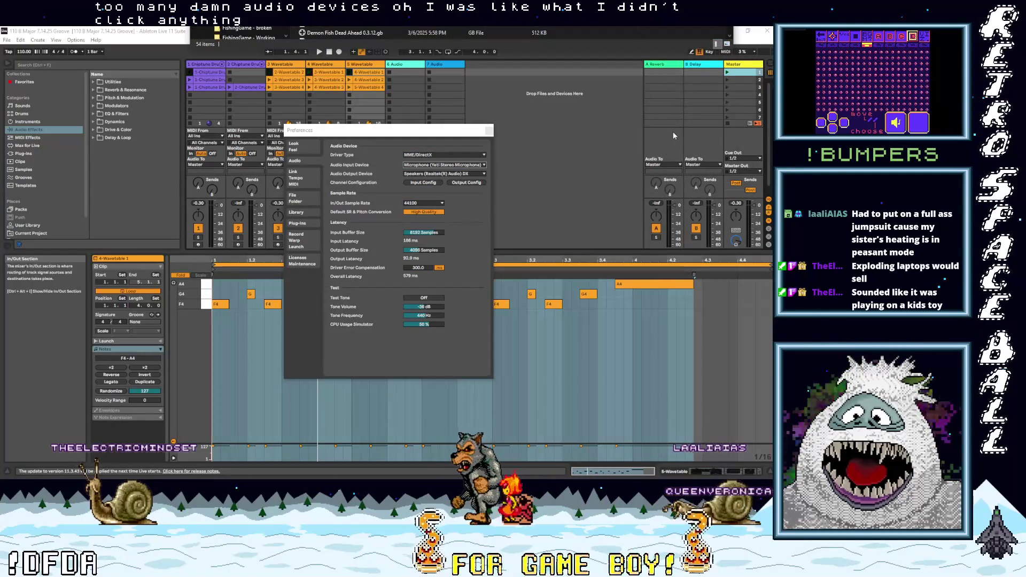
Step: Keep Speakers (Realtek(R) Audio) as output, close Preferences, then play the Groove set and launch Scene 2
left_click(473, 175)
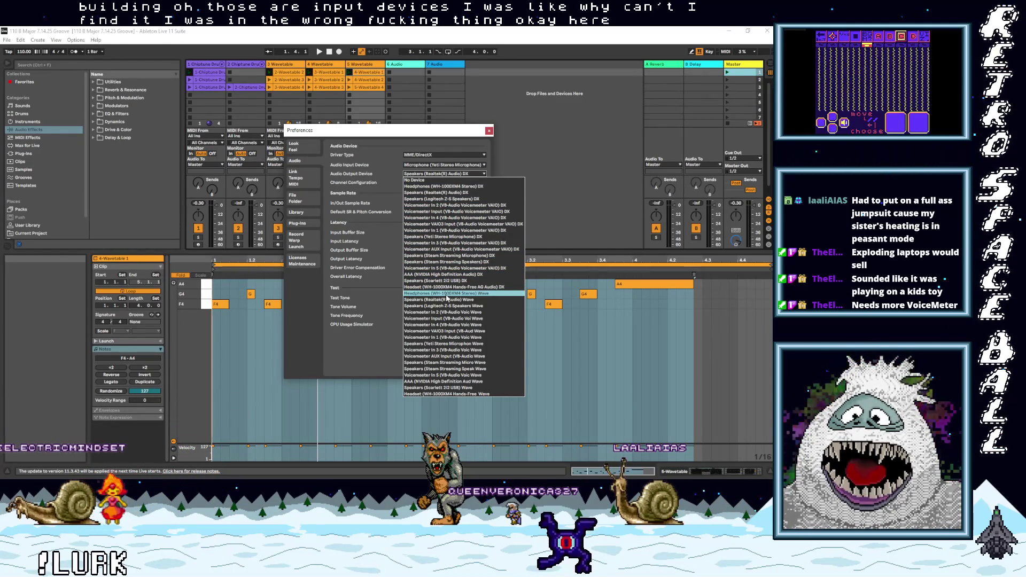
left_click(451, 192)
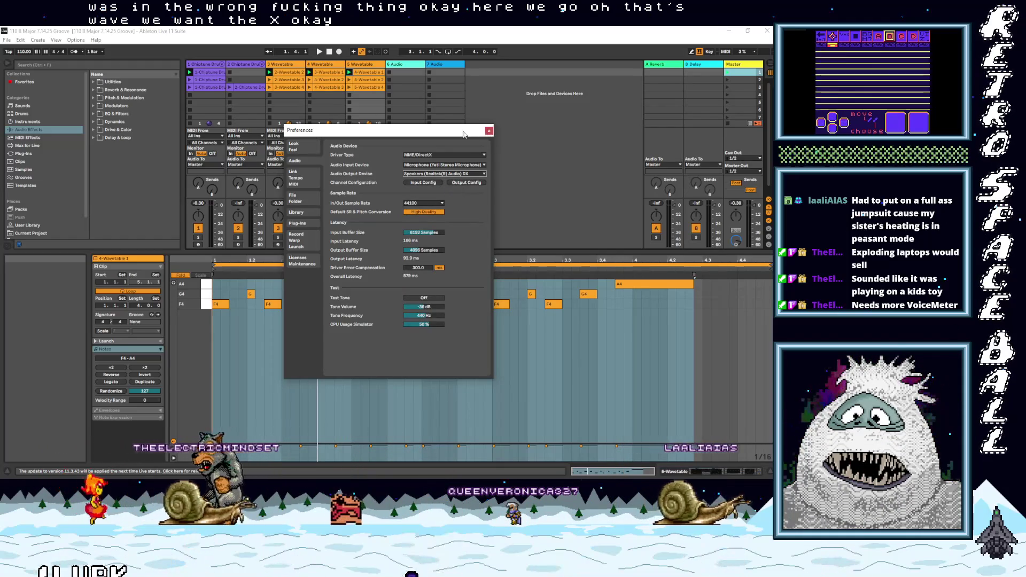
left_click(489, 131)
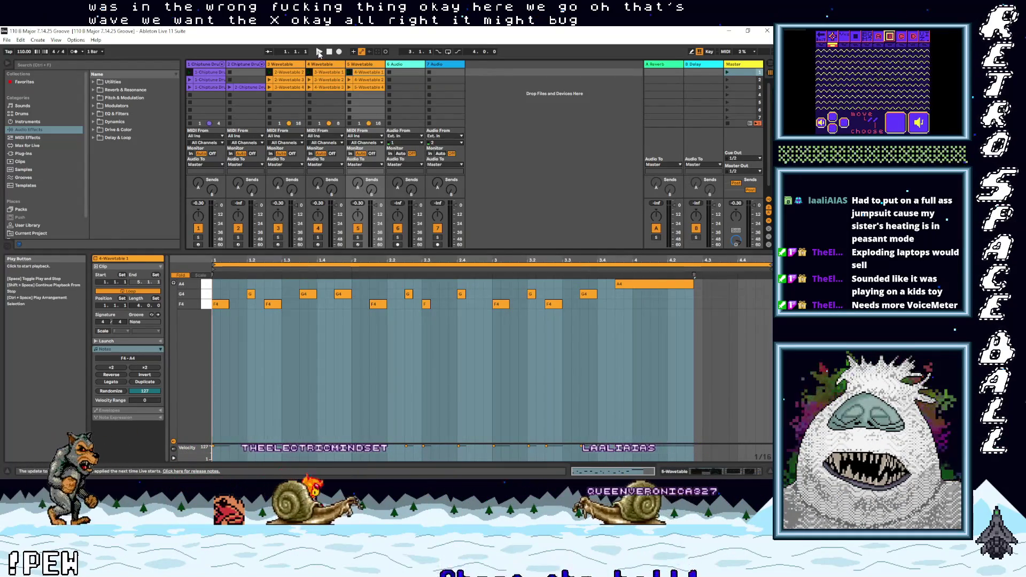
left_click(321, 52)
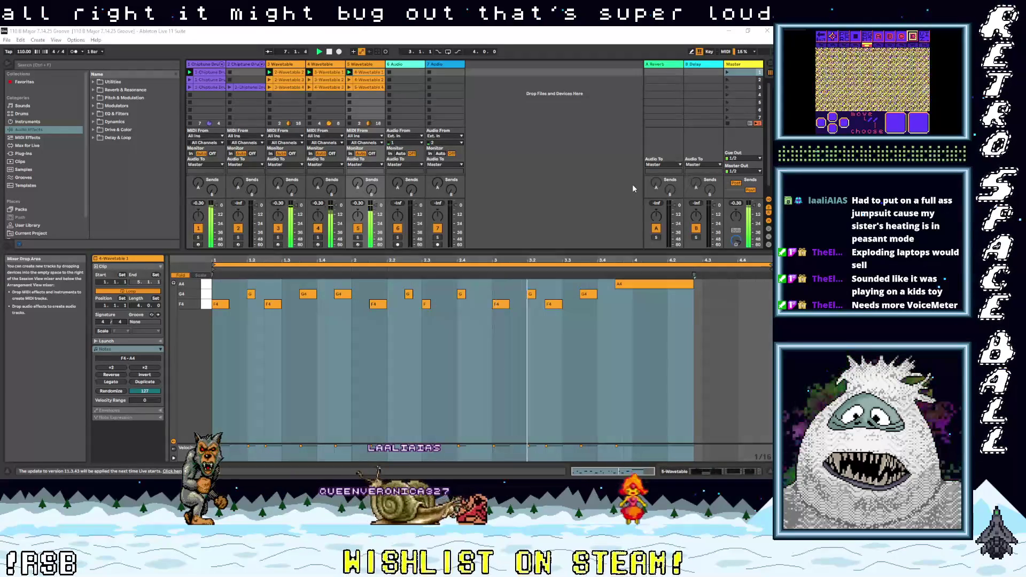
left_click(726, 80)
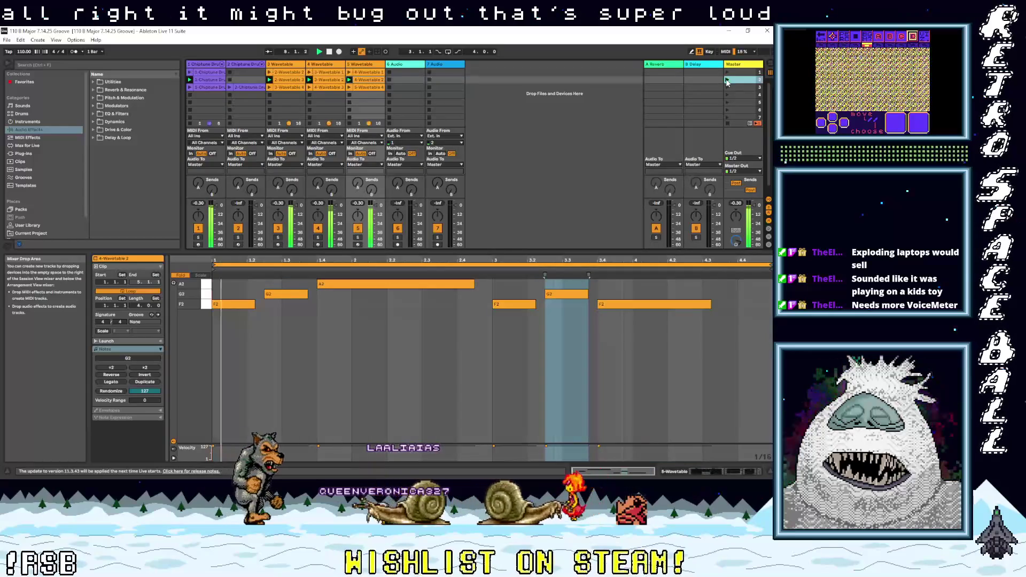
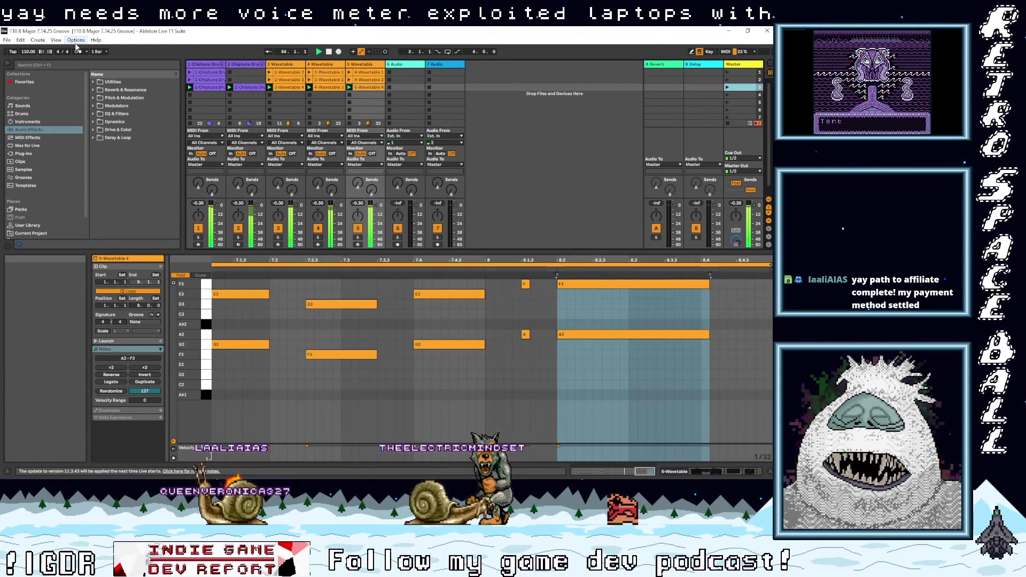
Step: Switch the detail view from the clip to the Wavetable track's device chain
key("shift+Tab")
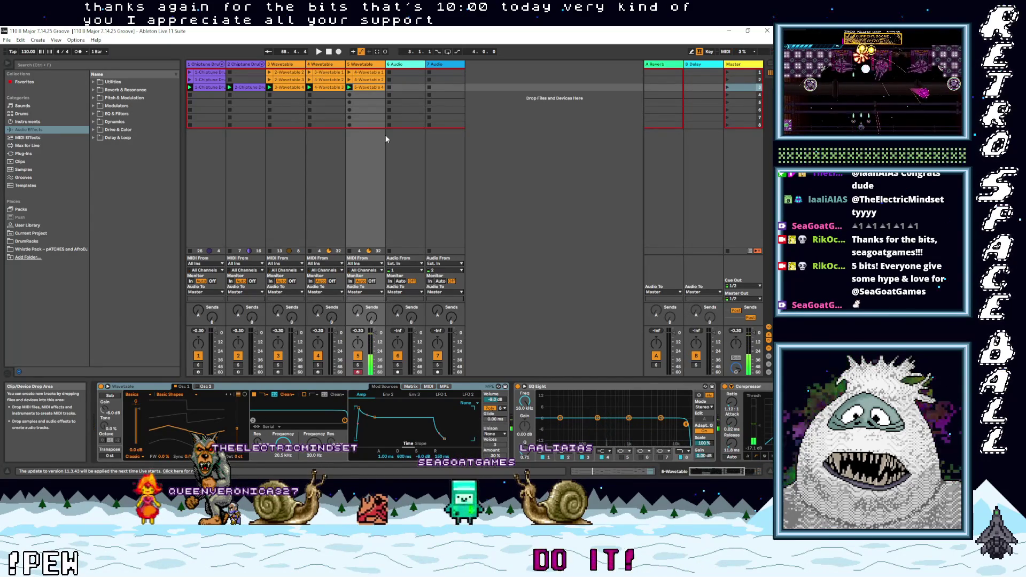
Step: Move from the Chiptune DrumRack track to the Wavetable track, then bring up the File menu
key("Left")
key("Left")
key("Left")
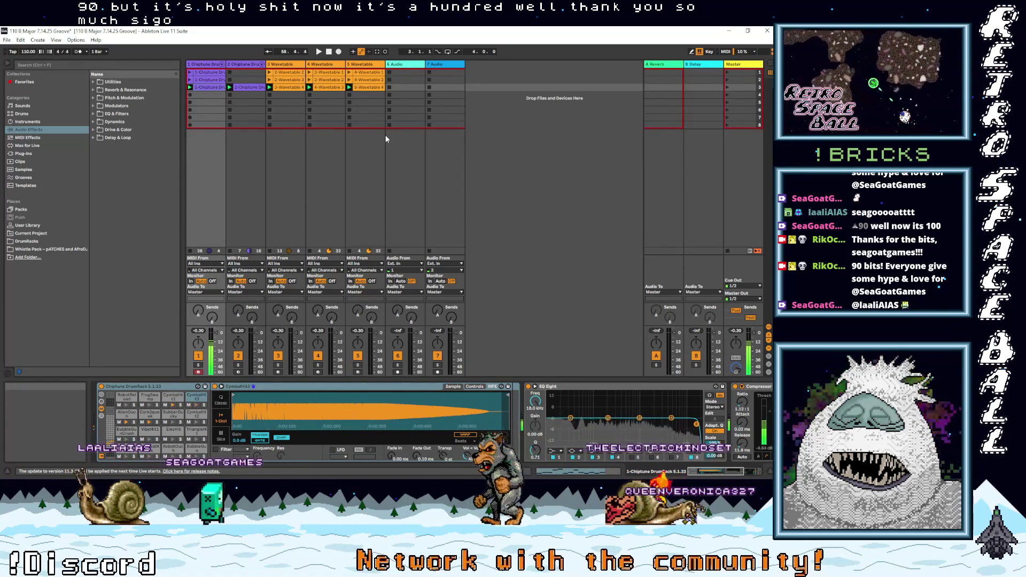
key("Right")
key("Right")
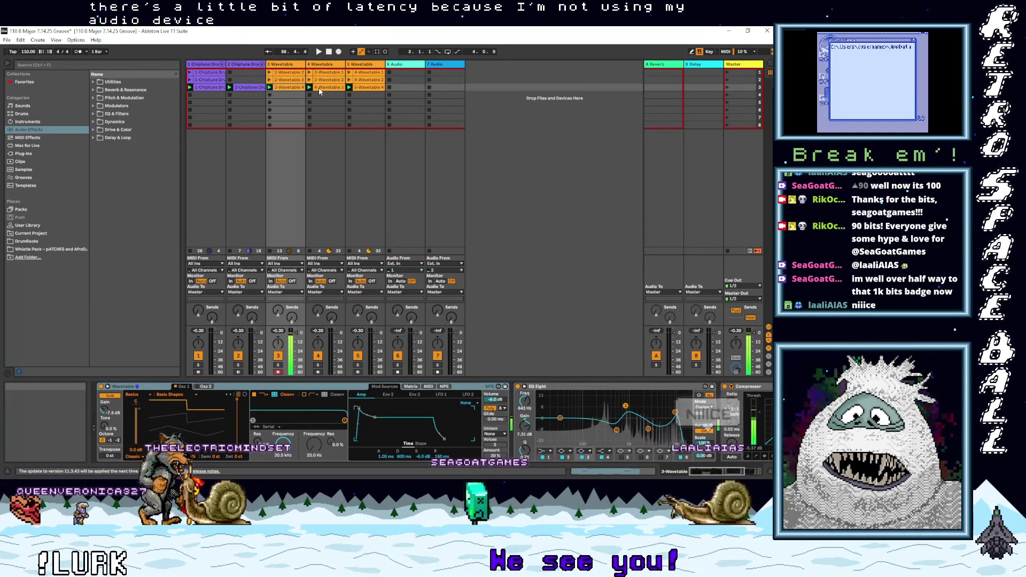
left_click(7, 39)
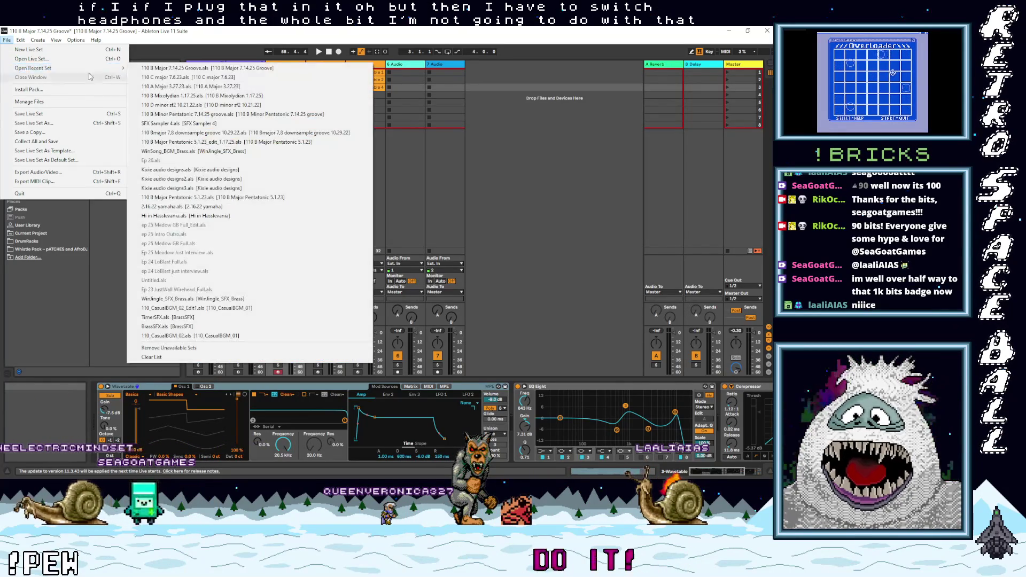
Step: Open '110 B Minor Pentatonic 7.14.25 groove.als' from recent sets, discarding the Major set's changes
mouse_move(115, 73)
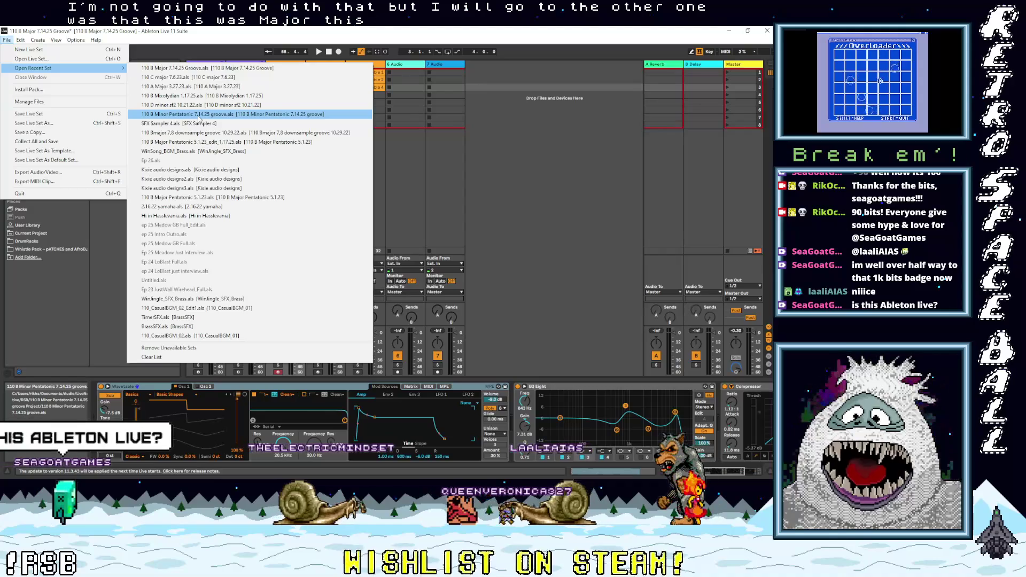
left_click(198, 115)
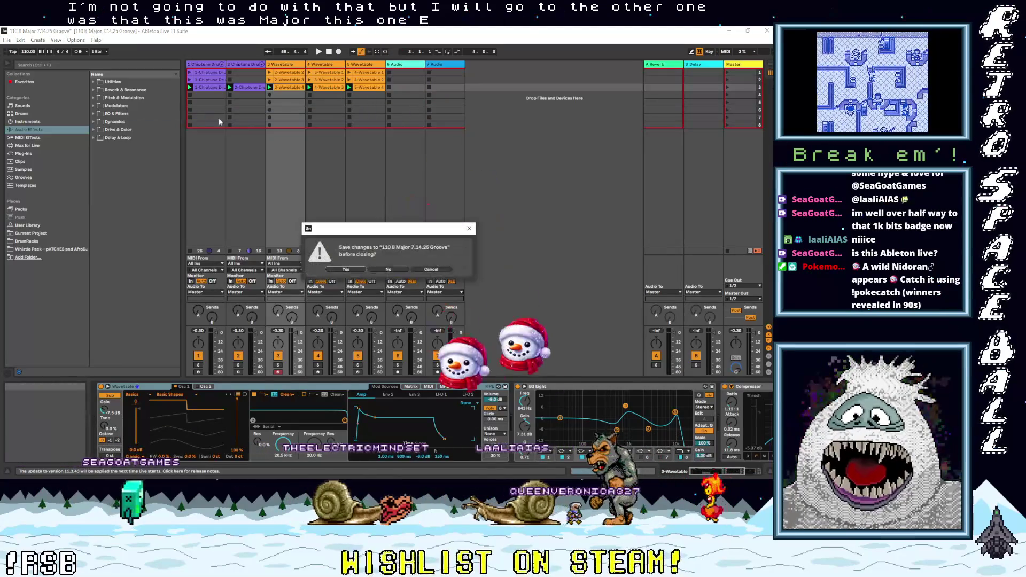
left_click(388, 269)
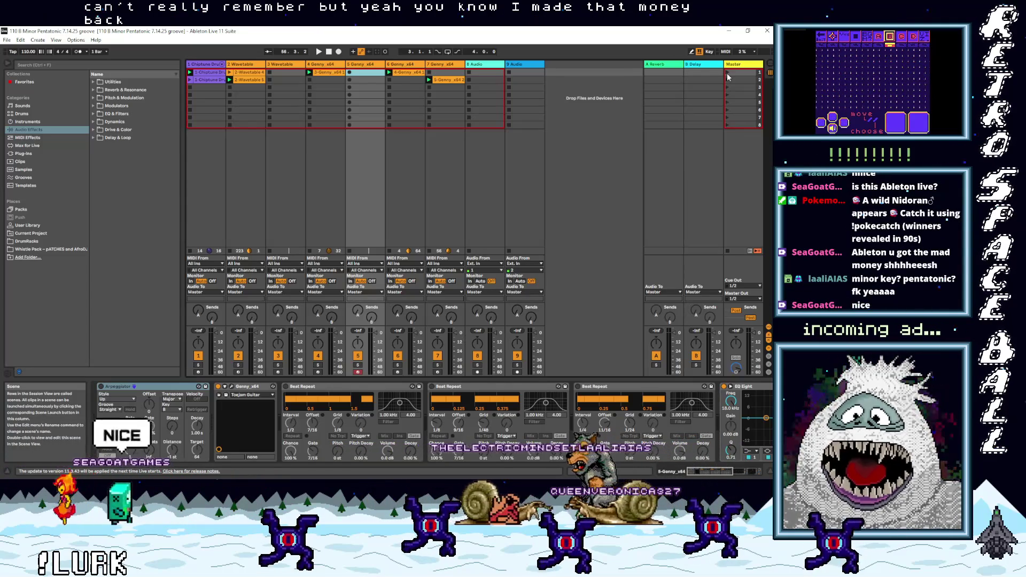
Step: Launch Scene 1, then open the 4-Genny_x64 1 clip and zoom its piano roll to bars 6–14
left_click(727, 74)
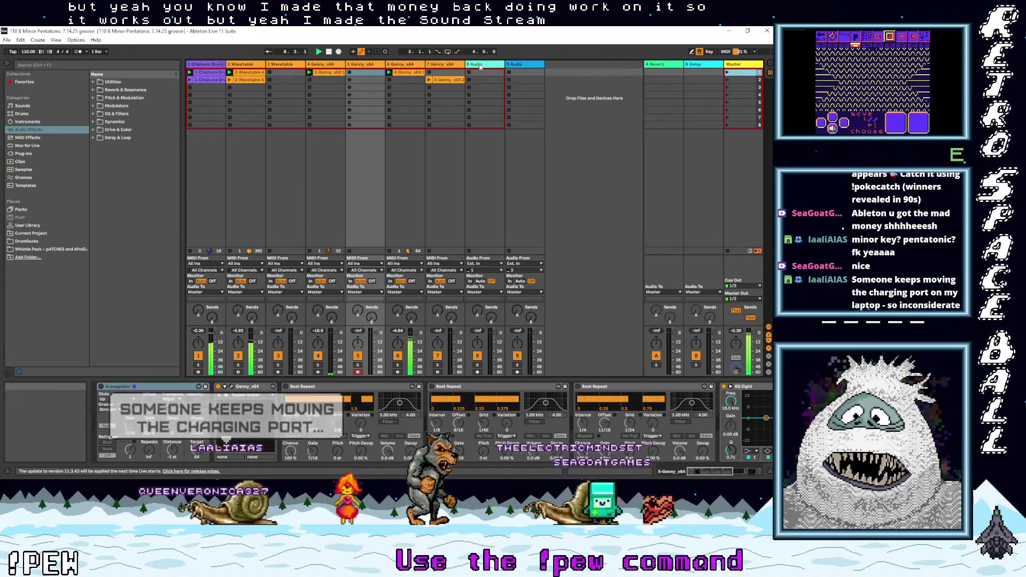
left_click(409, 64)
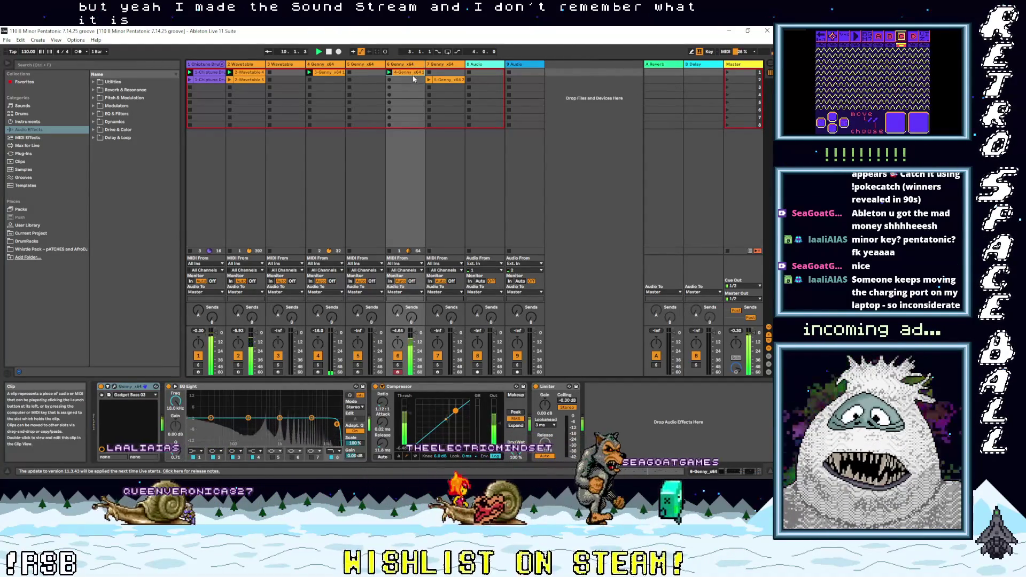
double_click(413, 75)
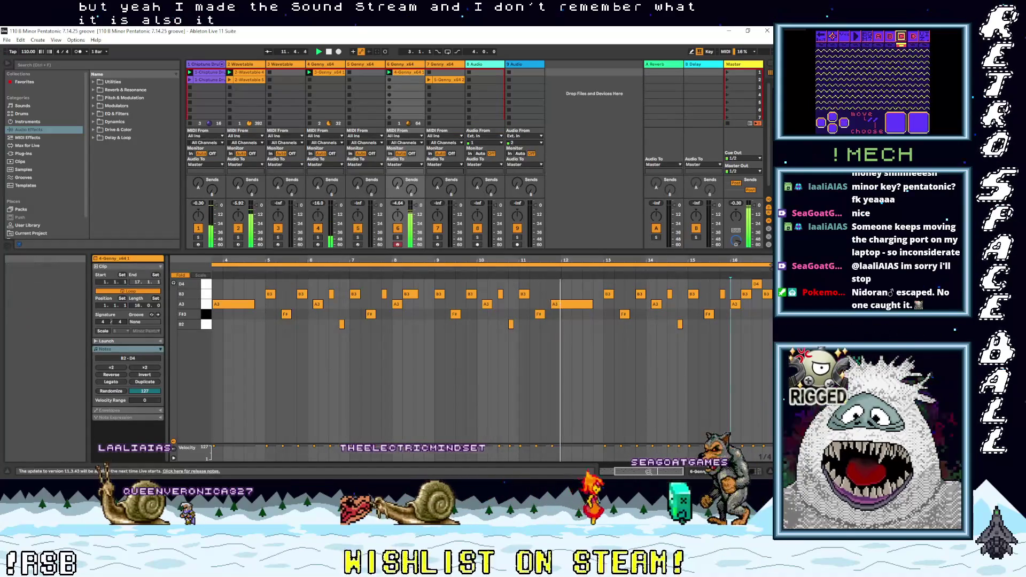
left_click_drag(641, 469, 644, 471)
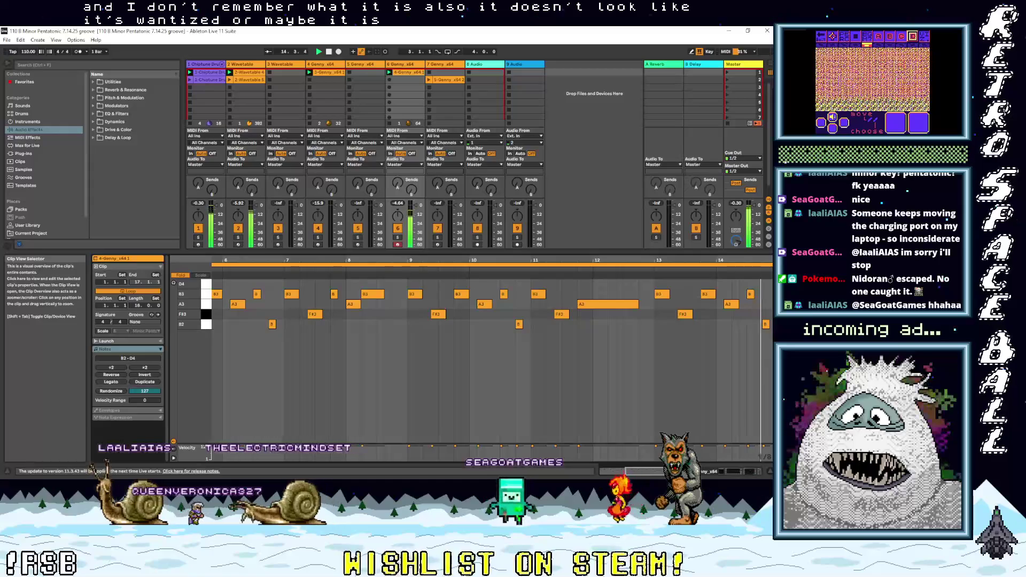
Step: Arm track 6, step left through tracks 5, 4 and Wavetable, then reach the 5-Genny_x64 2 clip
left_click(395, 80)
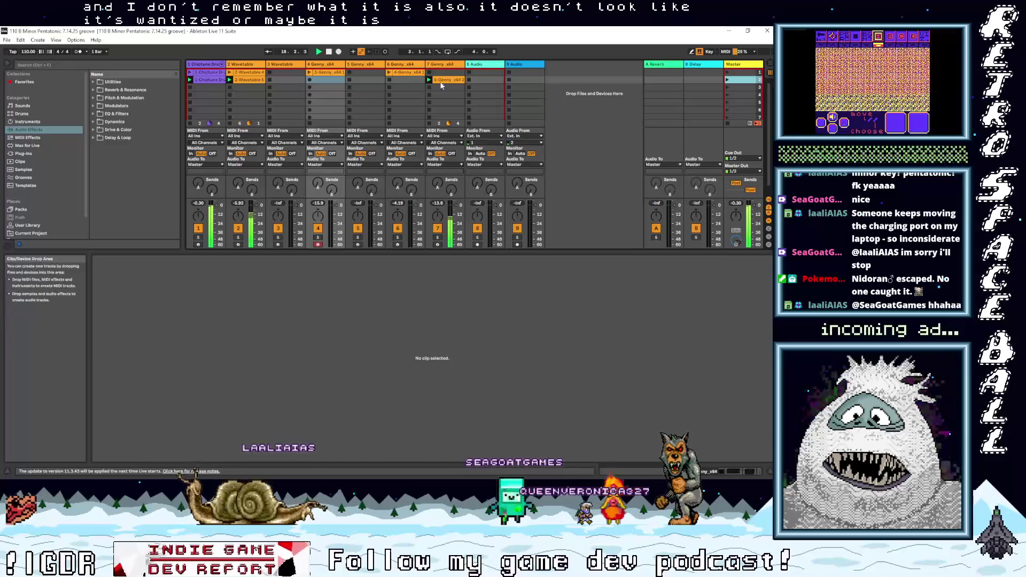
left_click(403, 79)
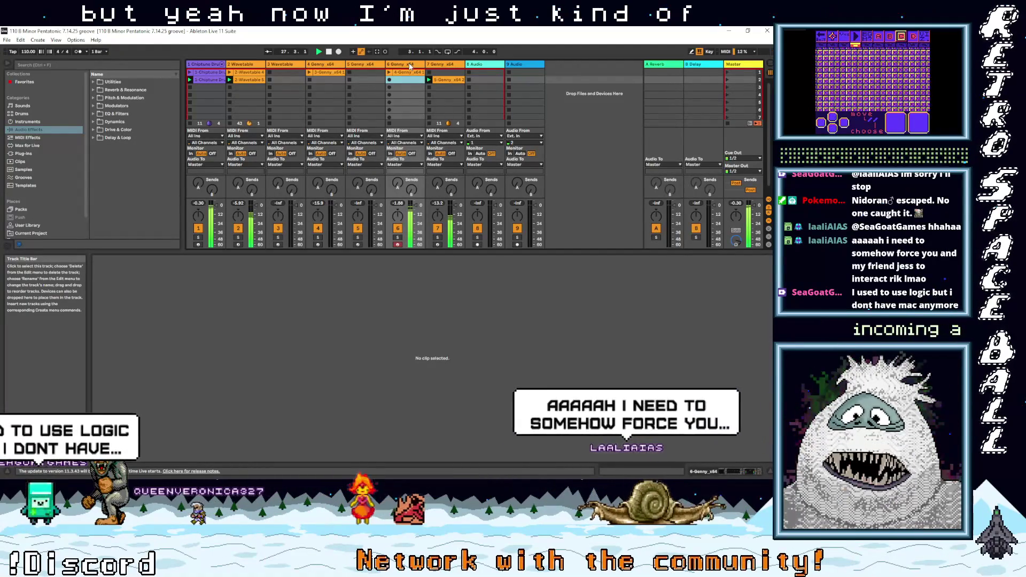
key("Left")
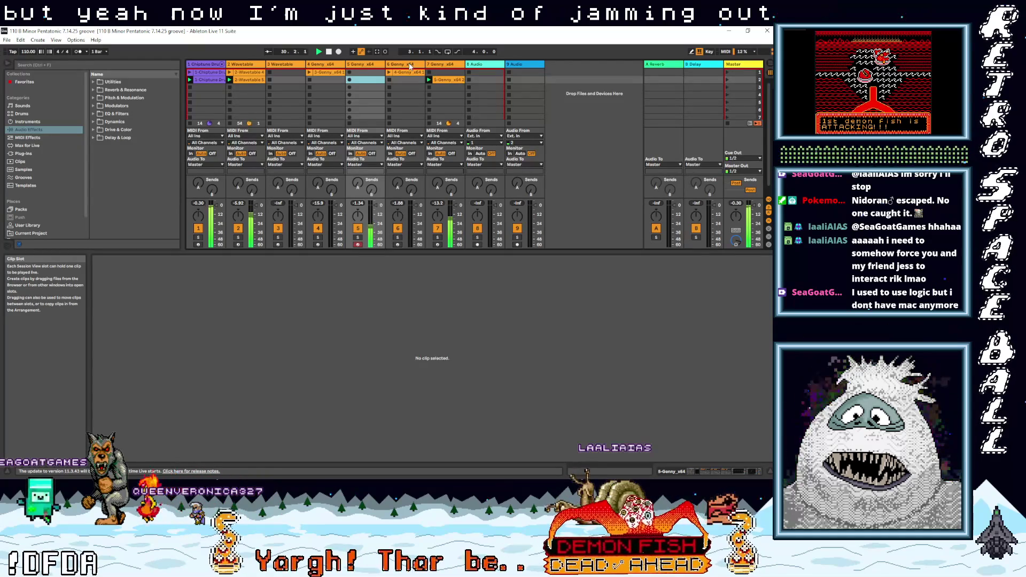
key("Left")
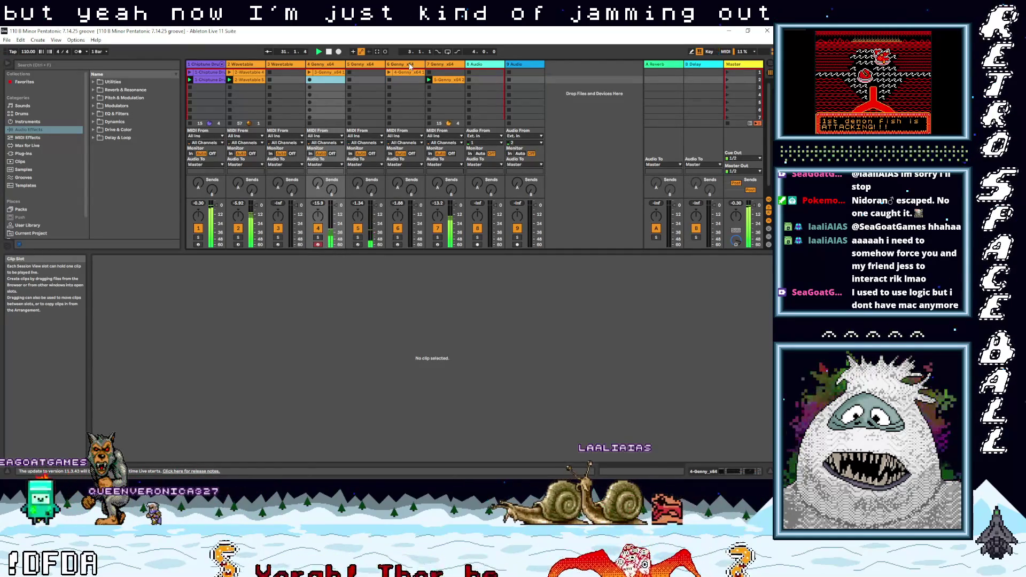
key("Left")
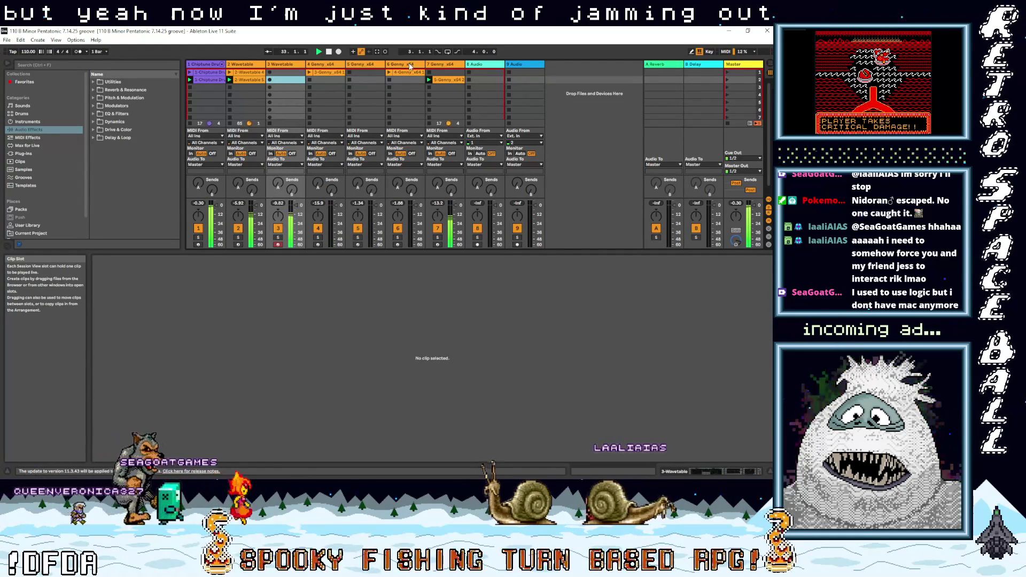
left_click(410, 65)
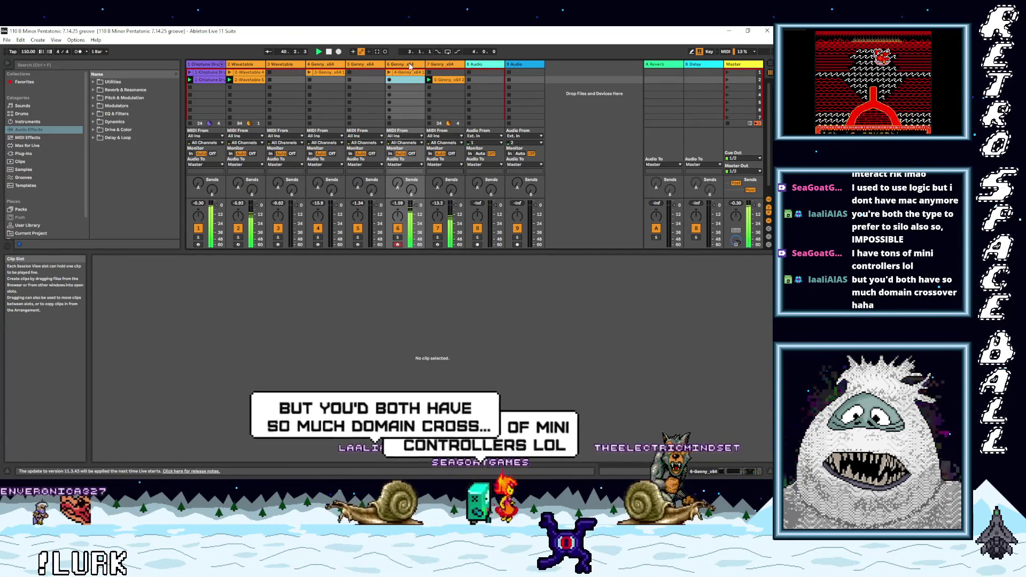
key("Right")
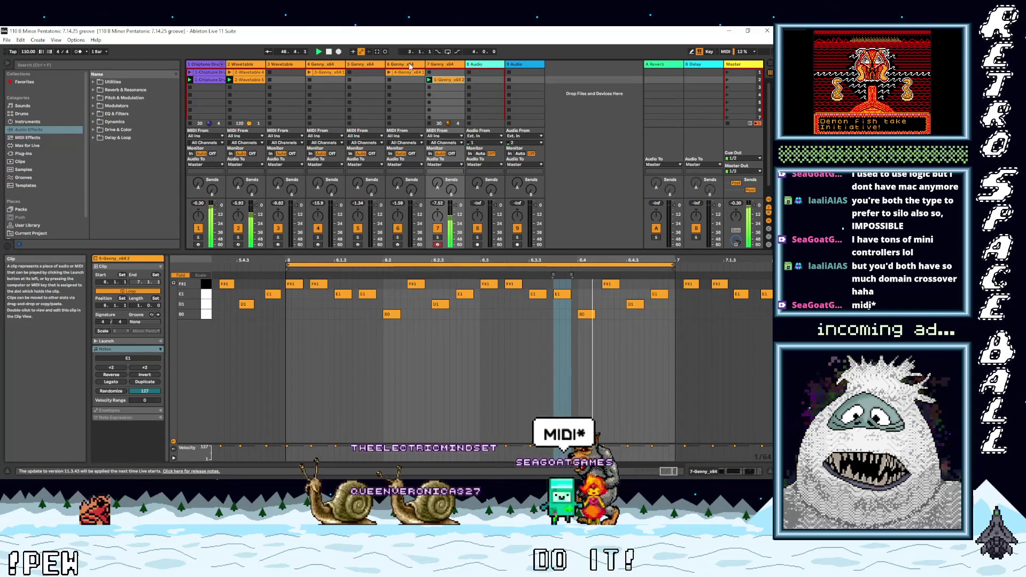
Step: View the 2-Wavetable 5 clip, then select and arm track 6 Genny_x64
key("Left")
key("Left")
key("Left")
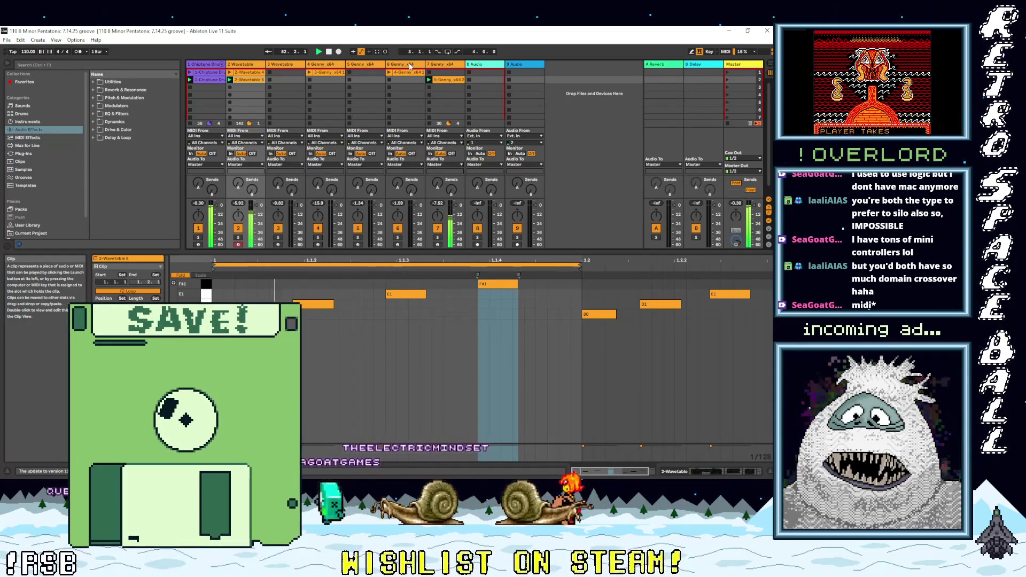
left_click(410, 66)
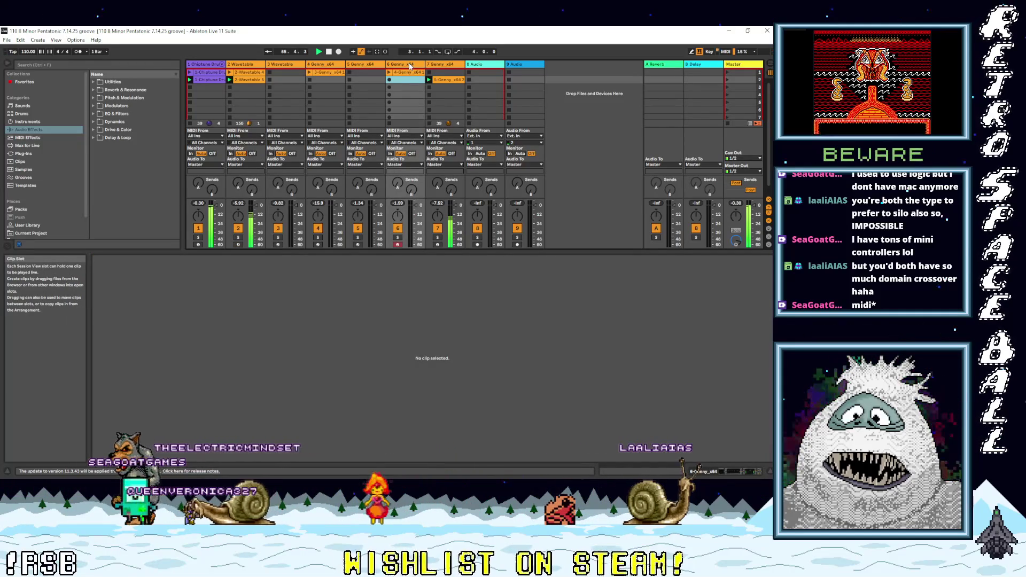
Step: Toggle track 6 between clip details and its device chain, then move to the Chiptune DrumRack track
left_click(411, 66)
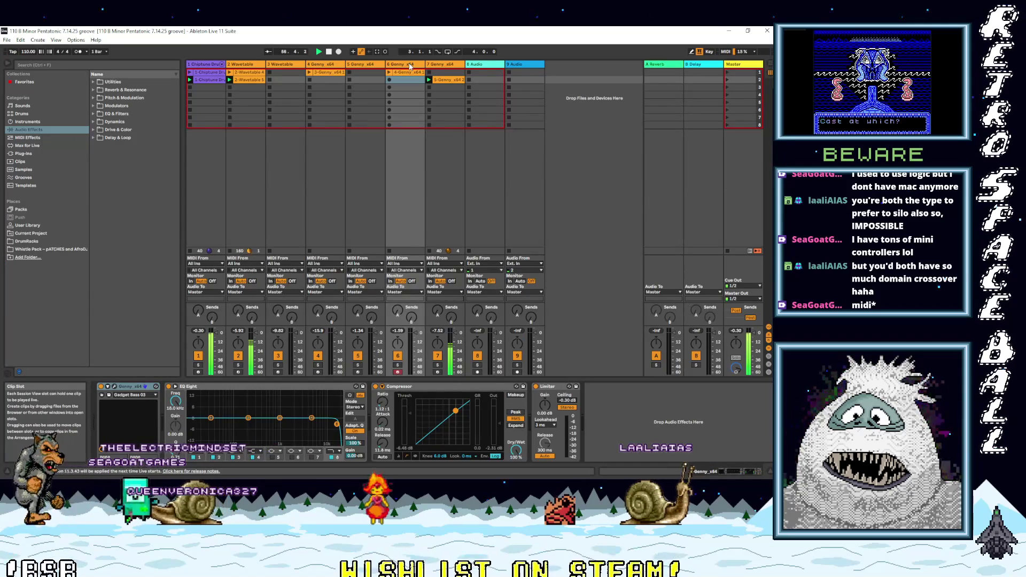
key("shift+Tab")
key("q")
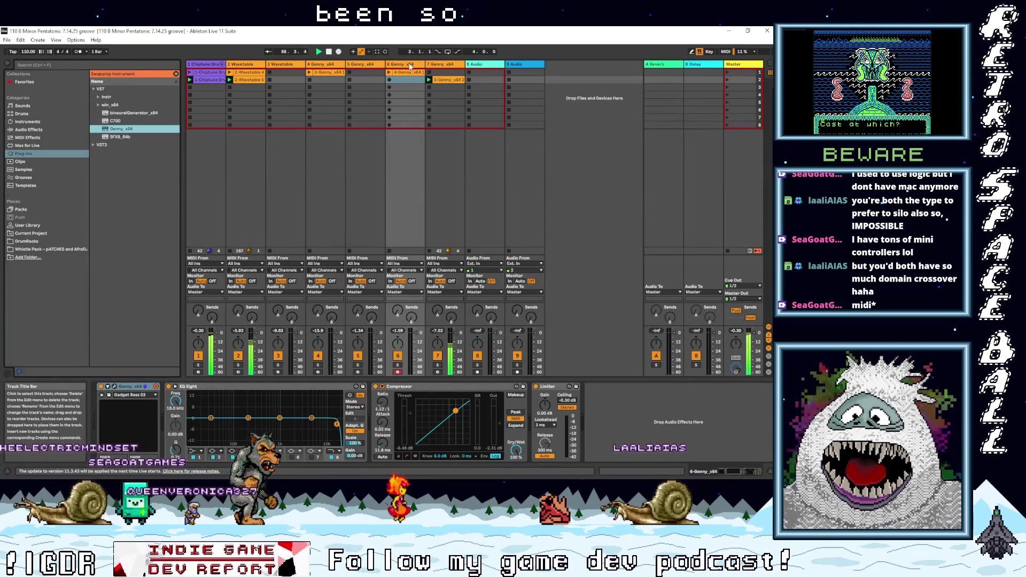
key("shift+Tab")
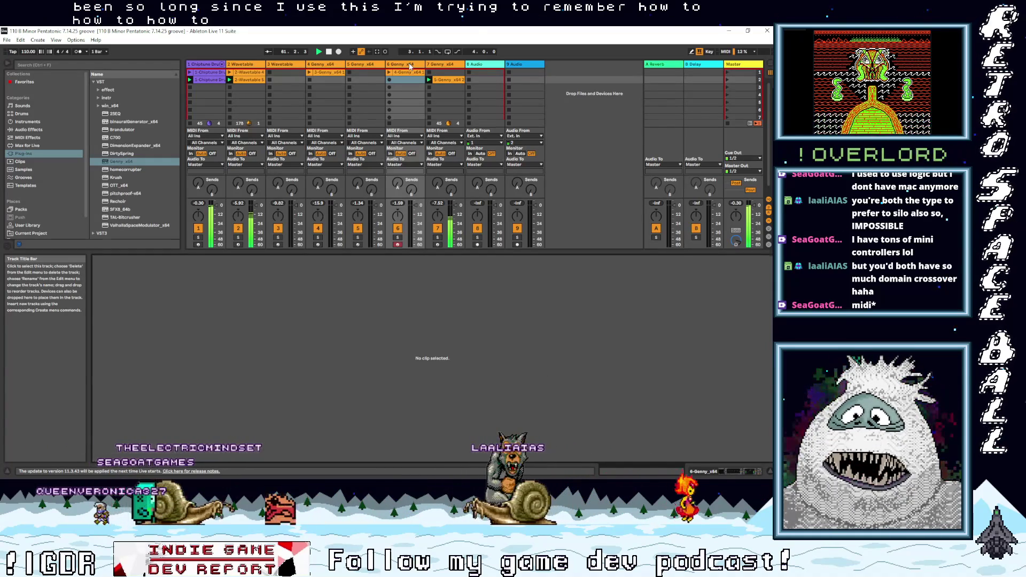
key("shift+Tab")
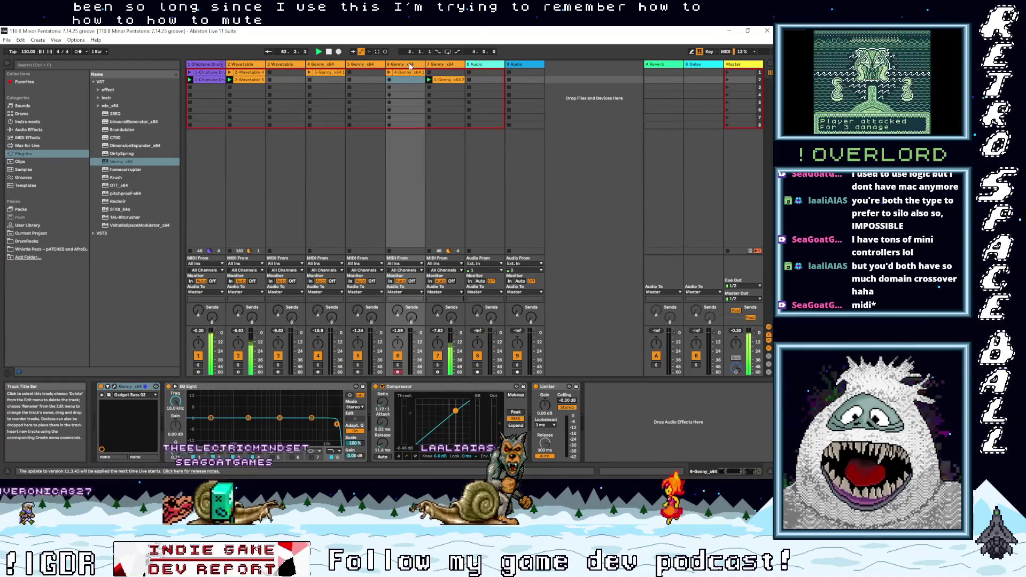
key("Right")
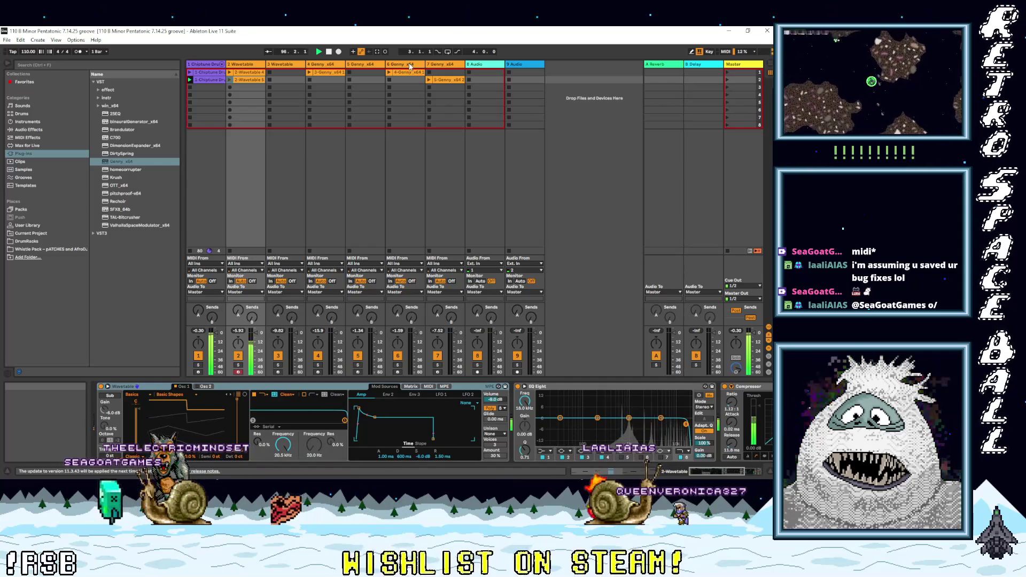
key("Left")
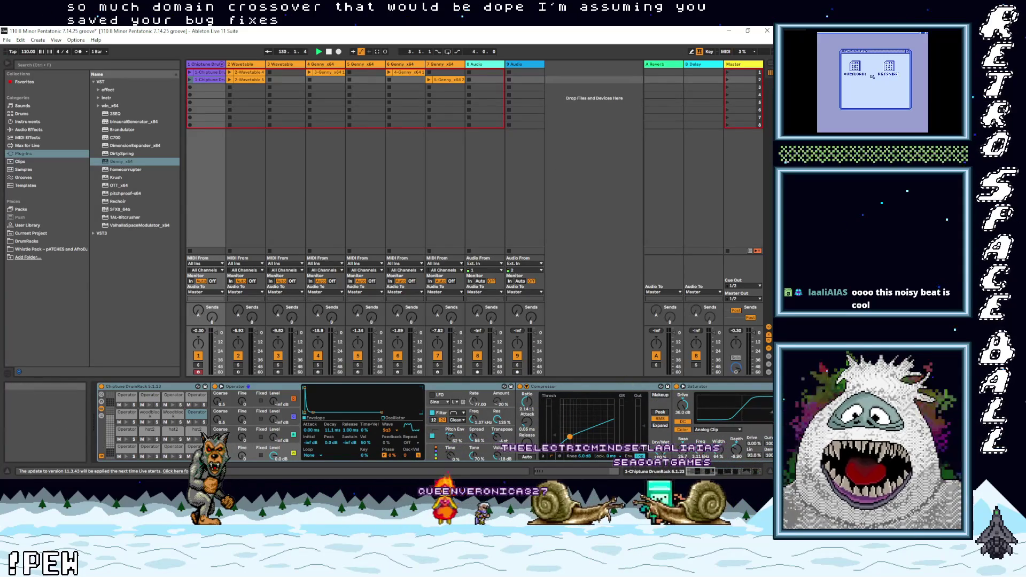
Step: Switch to GB Studio and save the Fishing Game project with File > Save
key("alt+Tab")
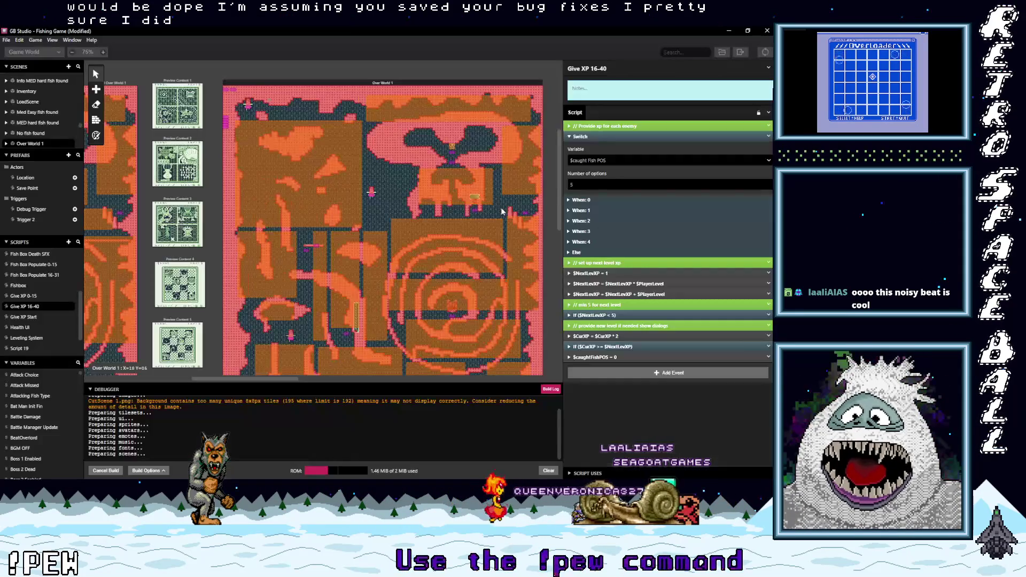
left_click(7, 40)
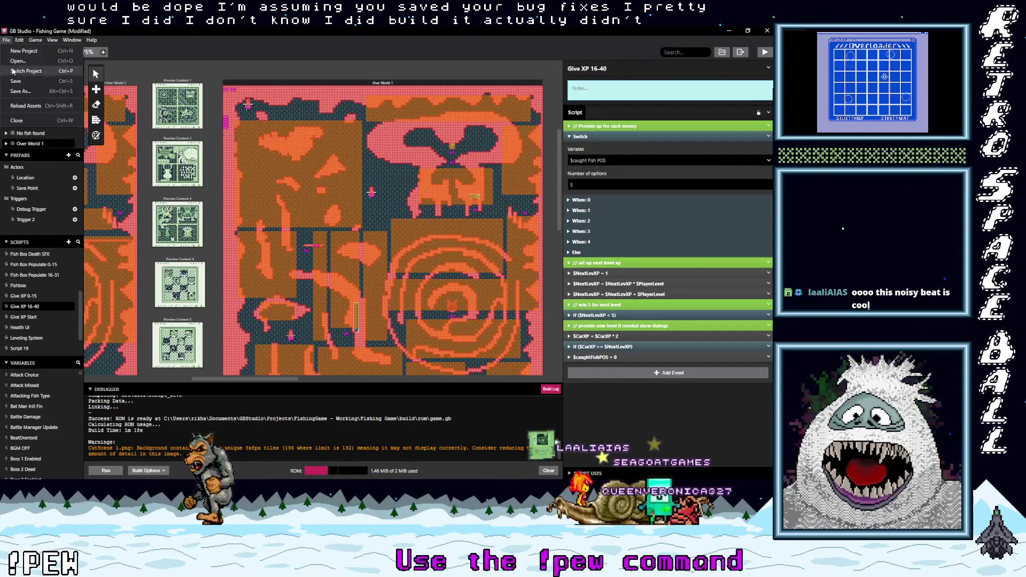
left_click(21, 82)
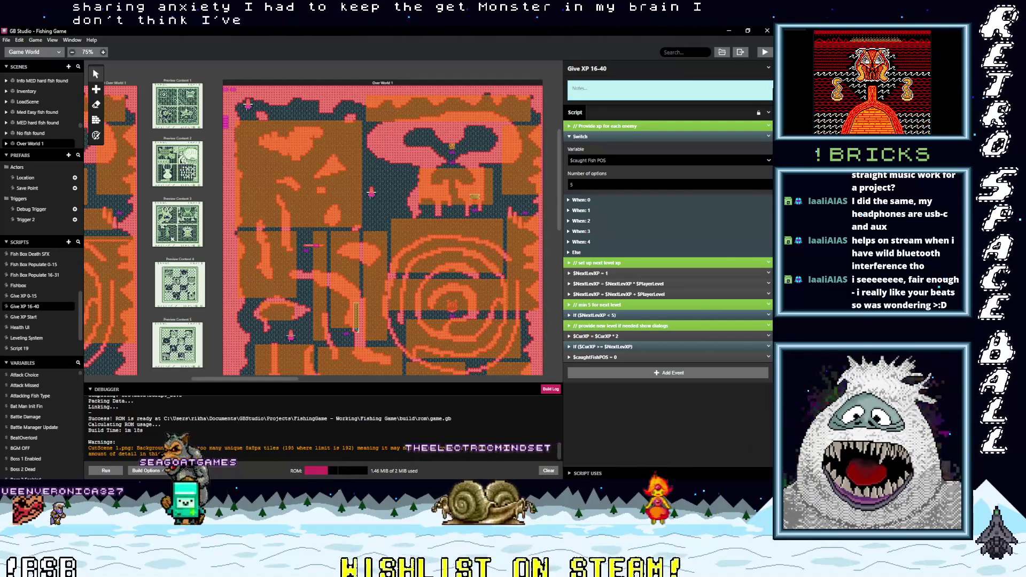
Step: Set Windows playback to Speakers (Scarlett 2i2 USB), close the volume flyout, and minimize GB Studio
left_click(715, 484)
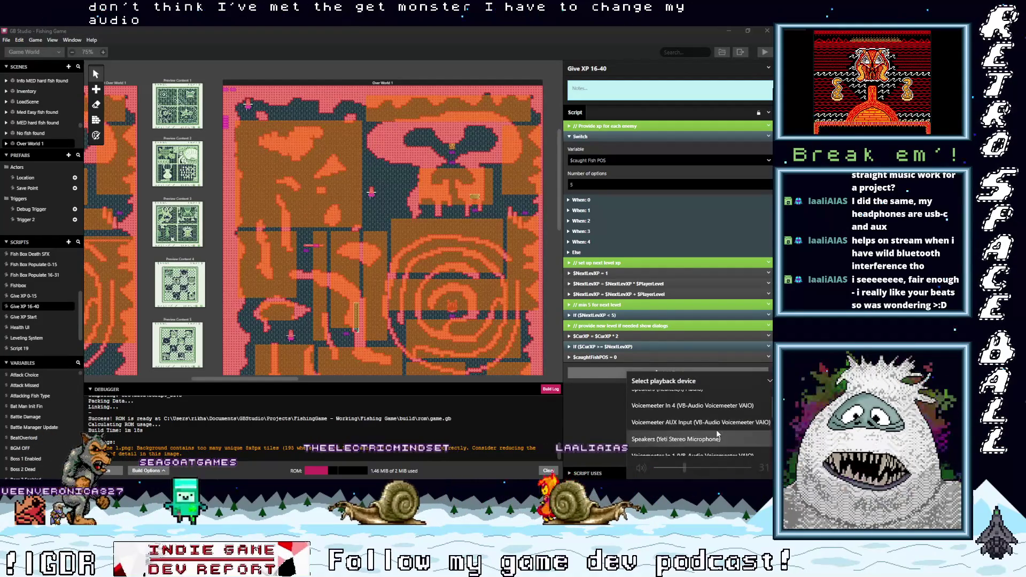
scroll(714, 431, "down", 3)
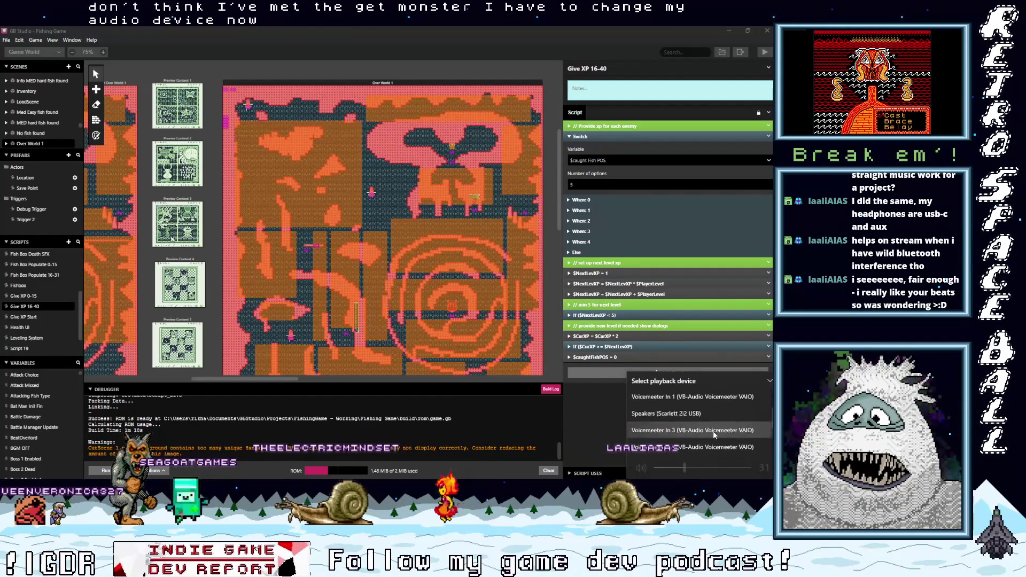
left_click(708, 415)
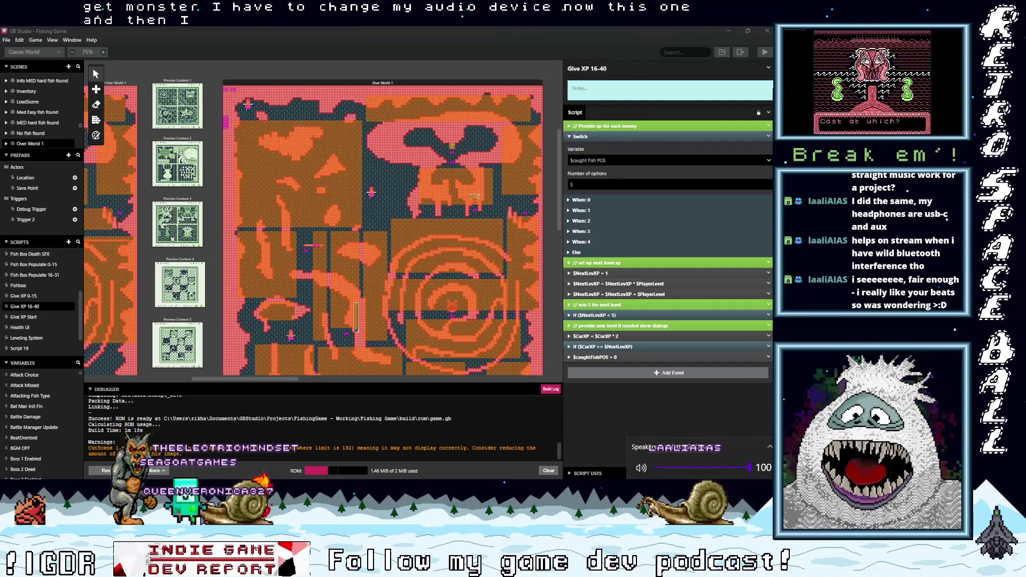
left_click(453, 207)
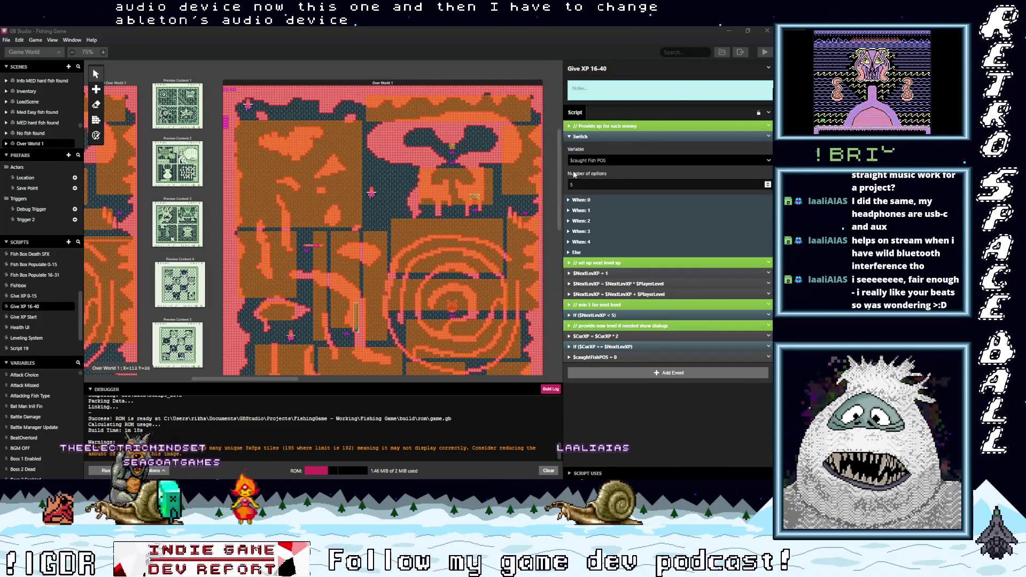
left_click(730, 30)
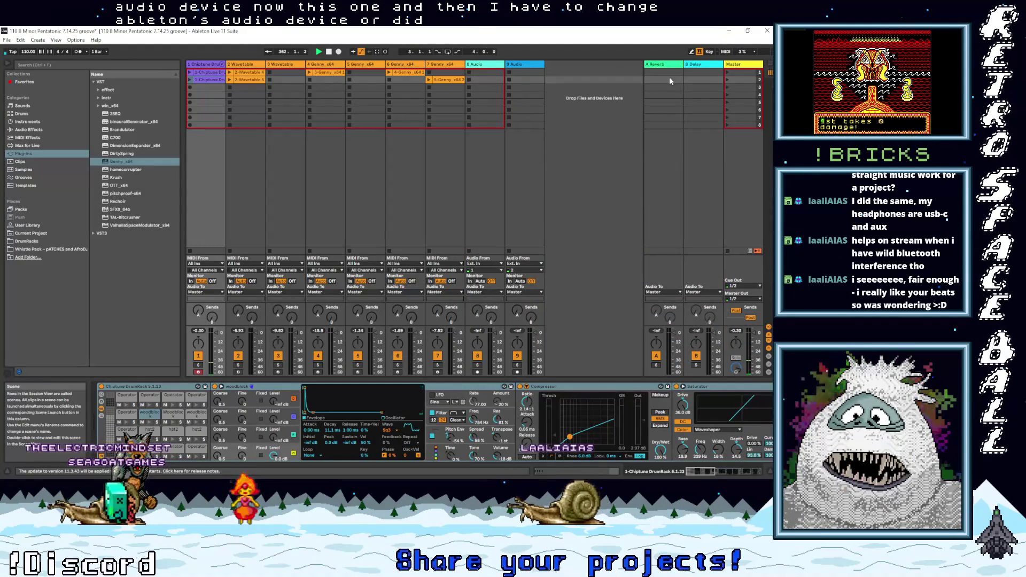
Step: Open and dismiss Live's File menu, then minimize the Live window
left_click(7, 41)
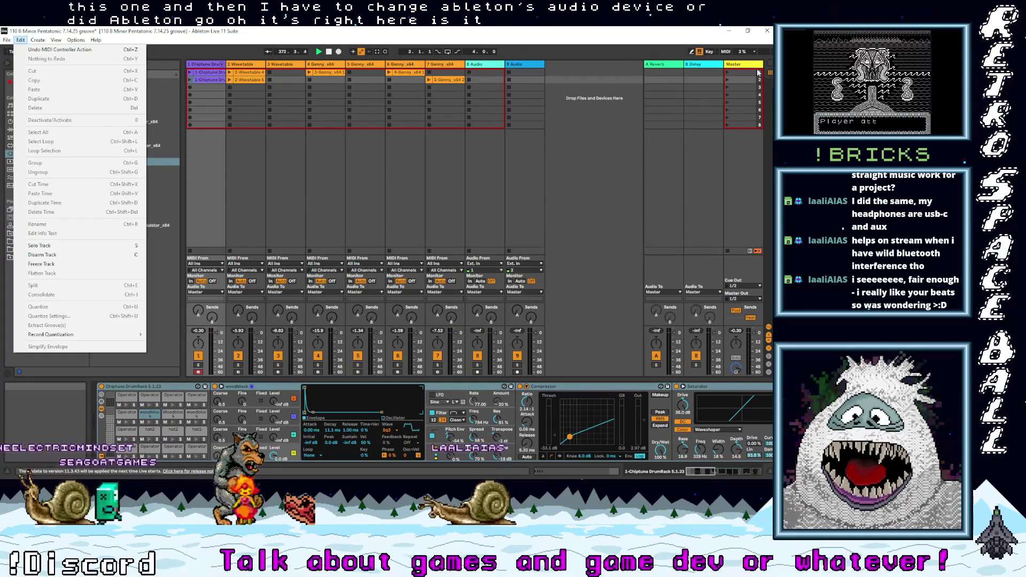
left_click(730, 34)
left_click(730, 33)
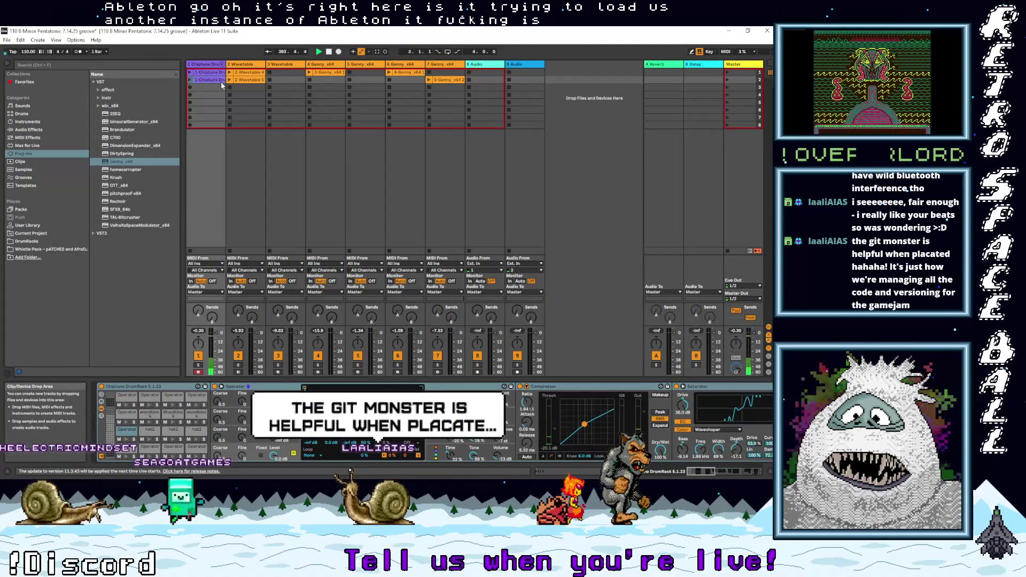
Step: Check the Audio Output Device list in Live's Audio preferences, leaving it unchanged
left_click(7, 40)
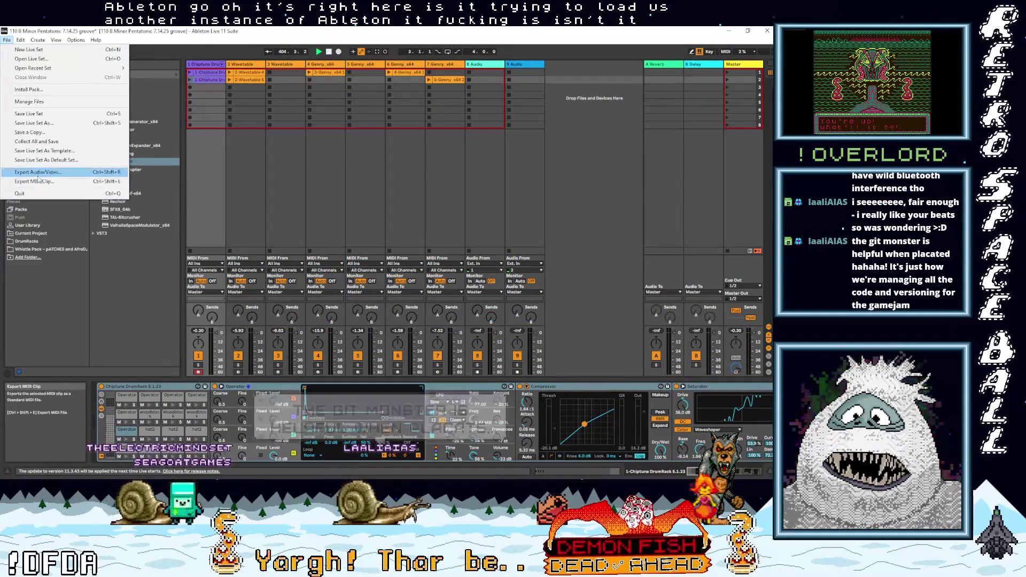
left_click(102, 298)
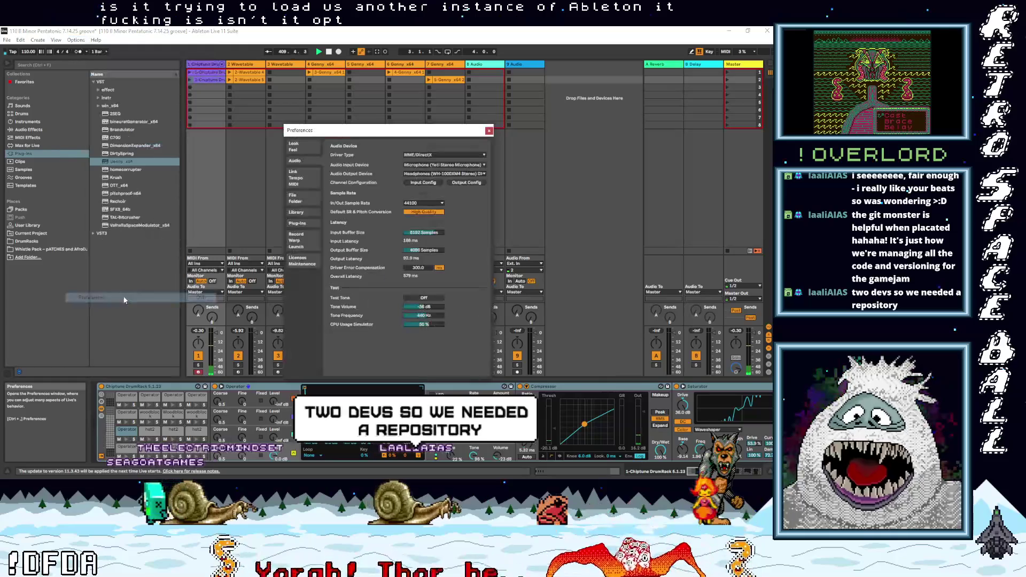
left_click(433, 174)
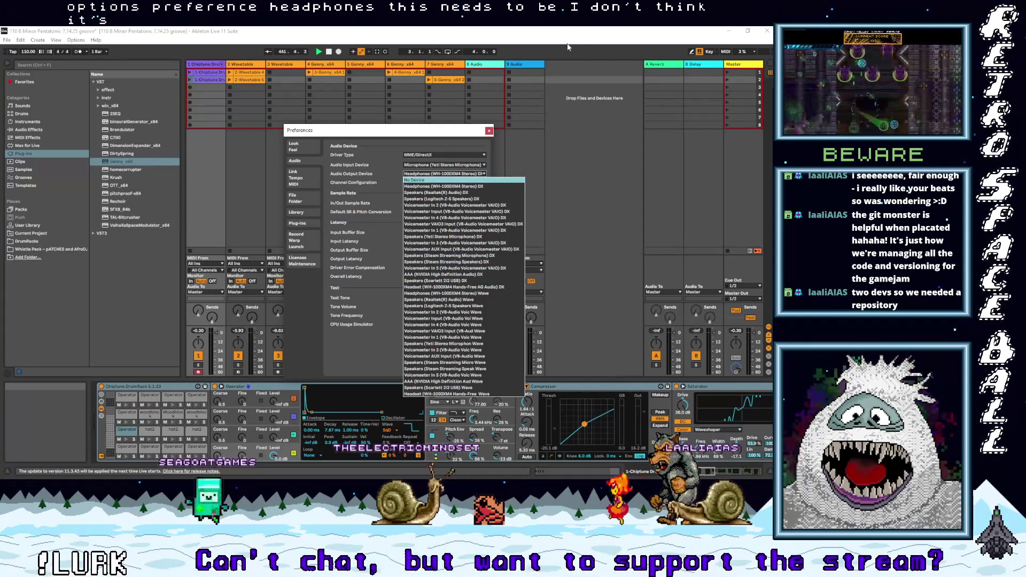
left_click(641, 47)
Step: Quit Live without saving the 110 B Minor Pentatonic 7.14.25 set
left_click(768, 30)
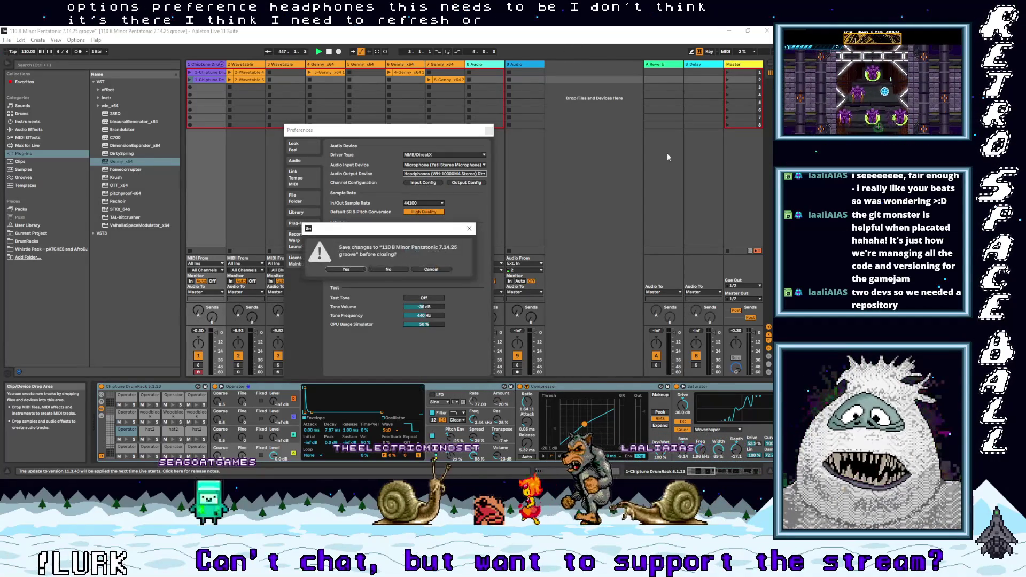
left_click(392, 269)
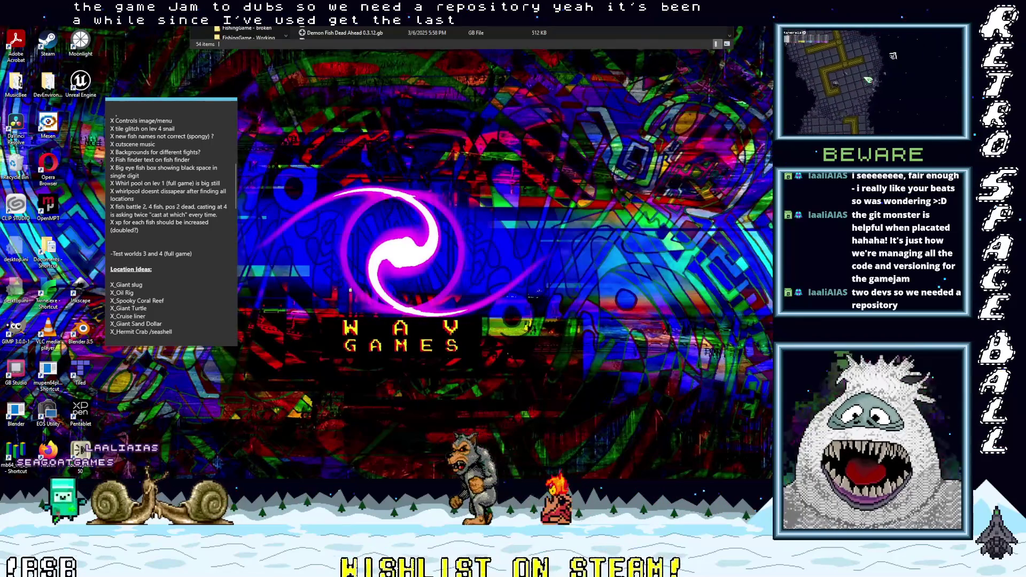
Step: Minimize the Explorer window and dismiss Live's automatic-update notice
scroll(374, 33, "up", 1)
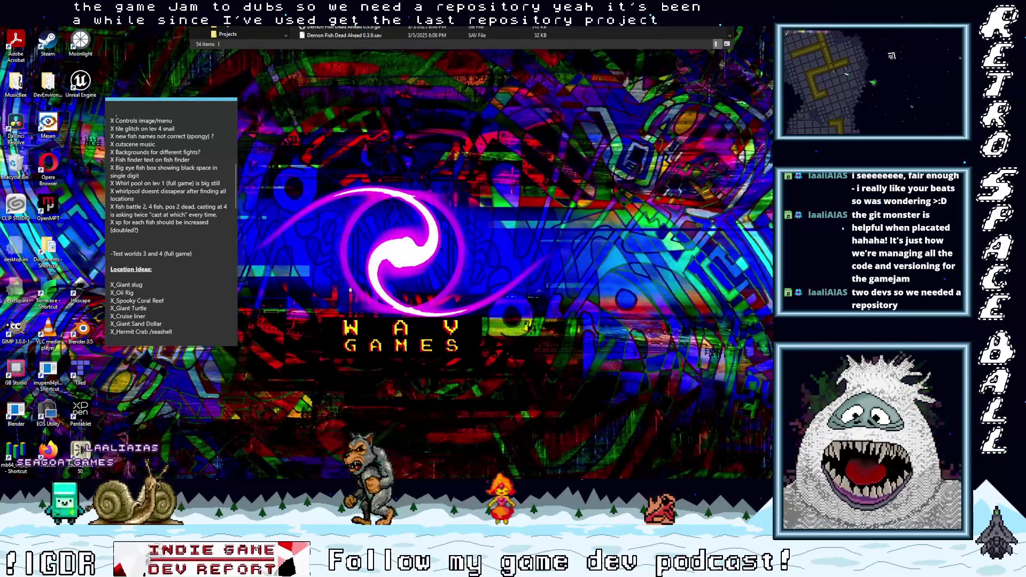
key("super+Down")
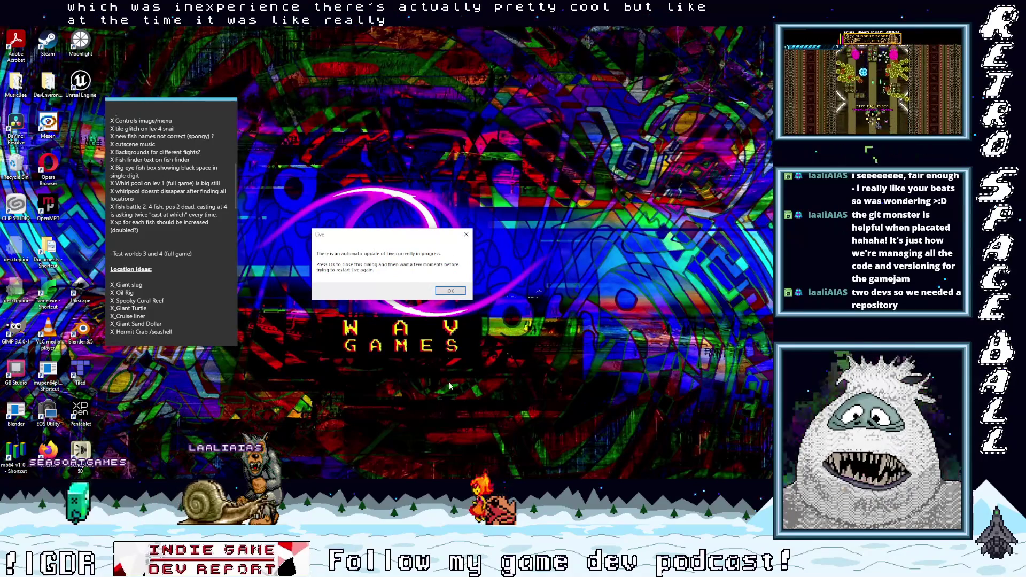
left_click(459, 292)
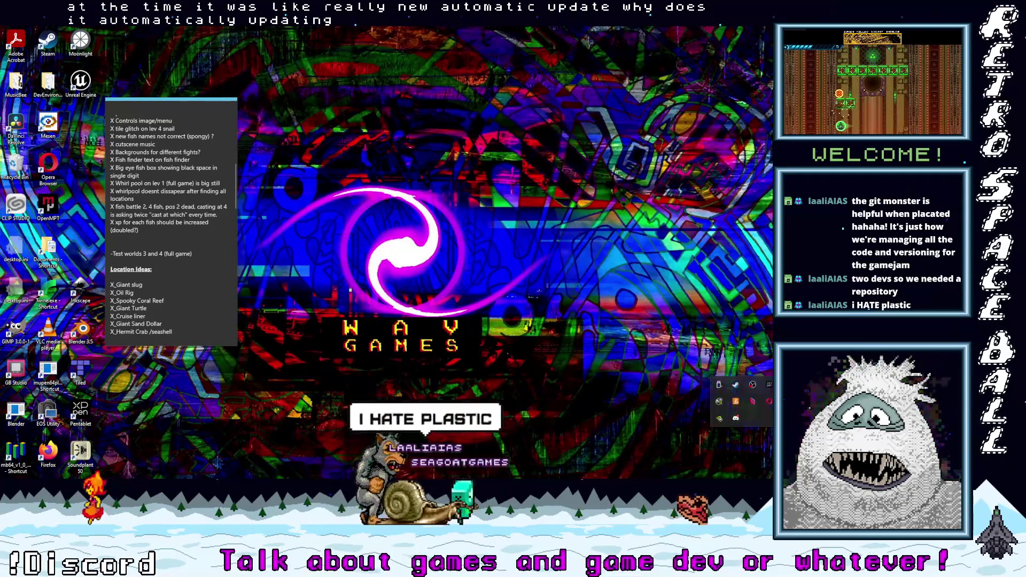
left_click(743, 435)
left_click(750, 347)
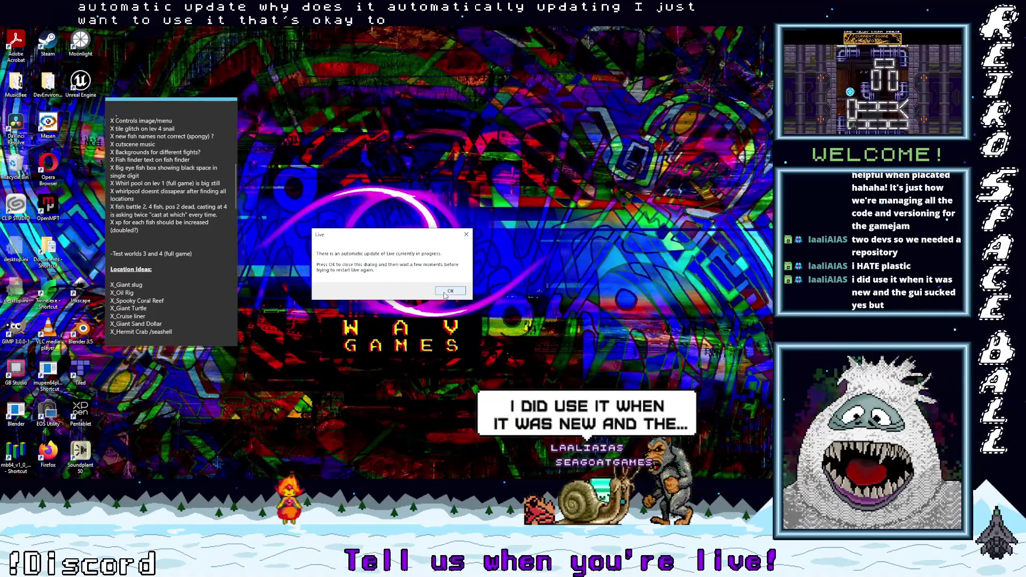
left_click(447, 293)
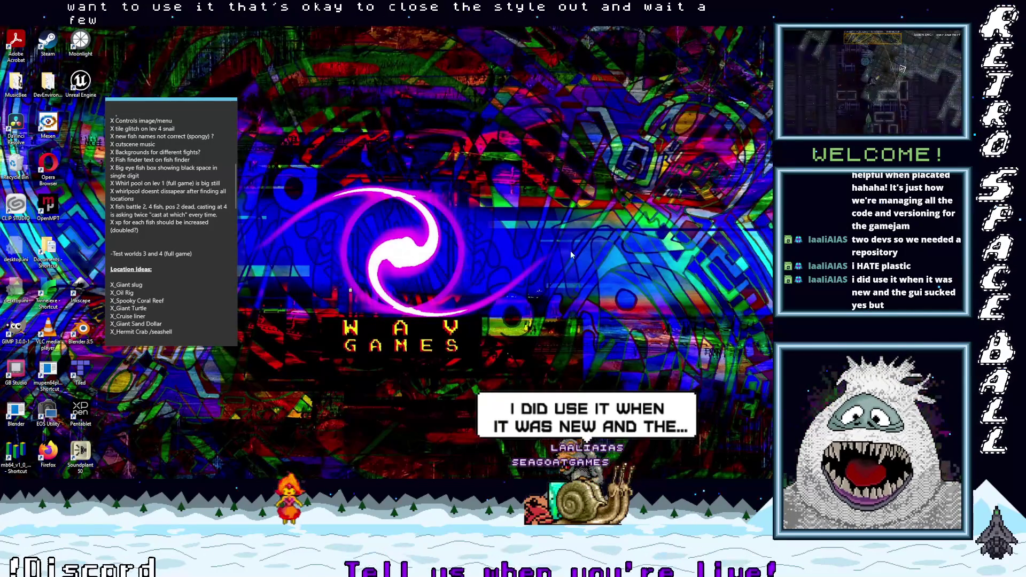
Step: Search Windows for 'task' and launch Task Manager from the results
key("super+s")
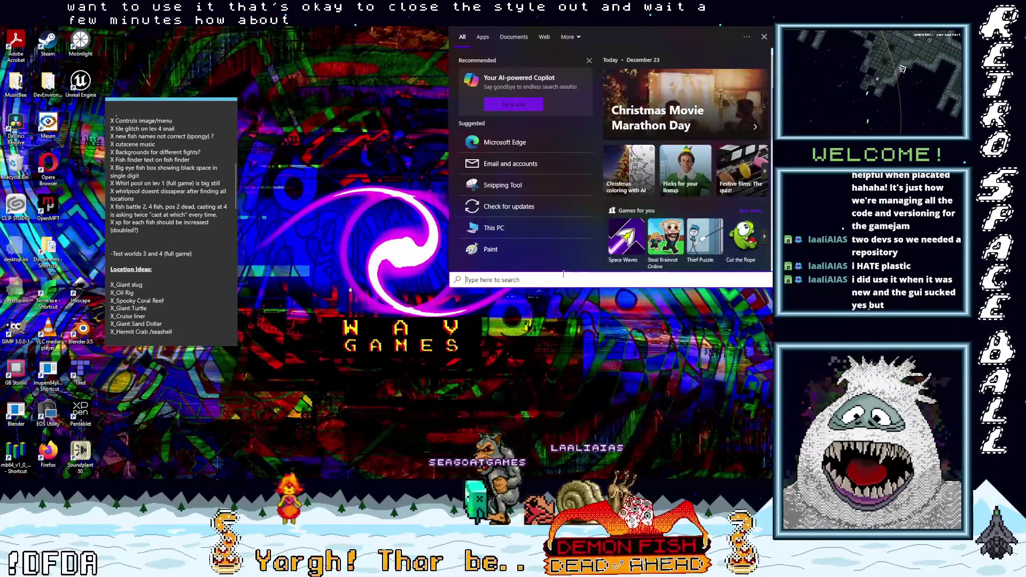
type("ask")
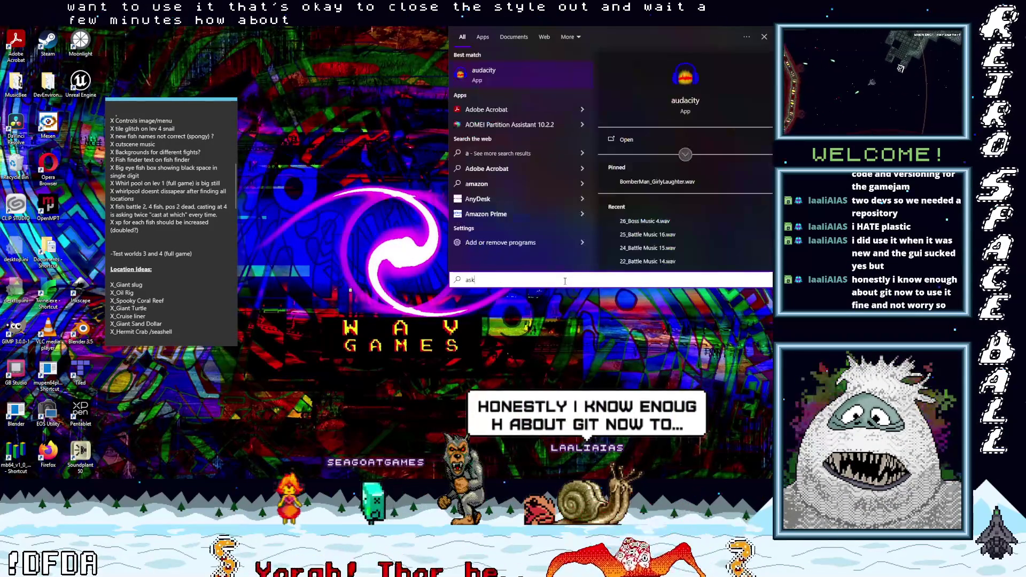
key("BackSpace")
key("BackSpace")
key("BackSpace")
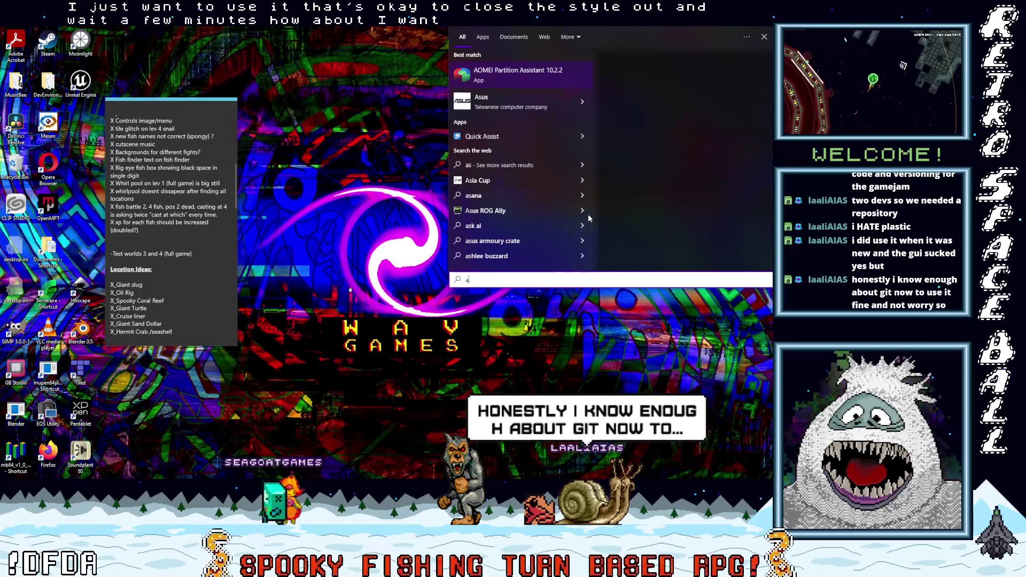
type("task")
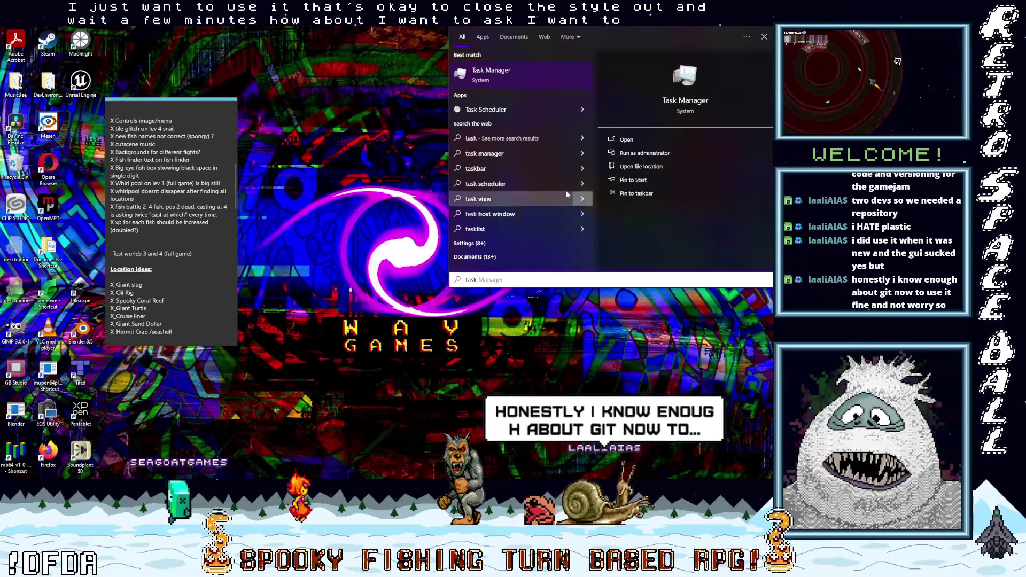
left_click(530, 80)
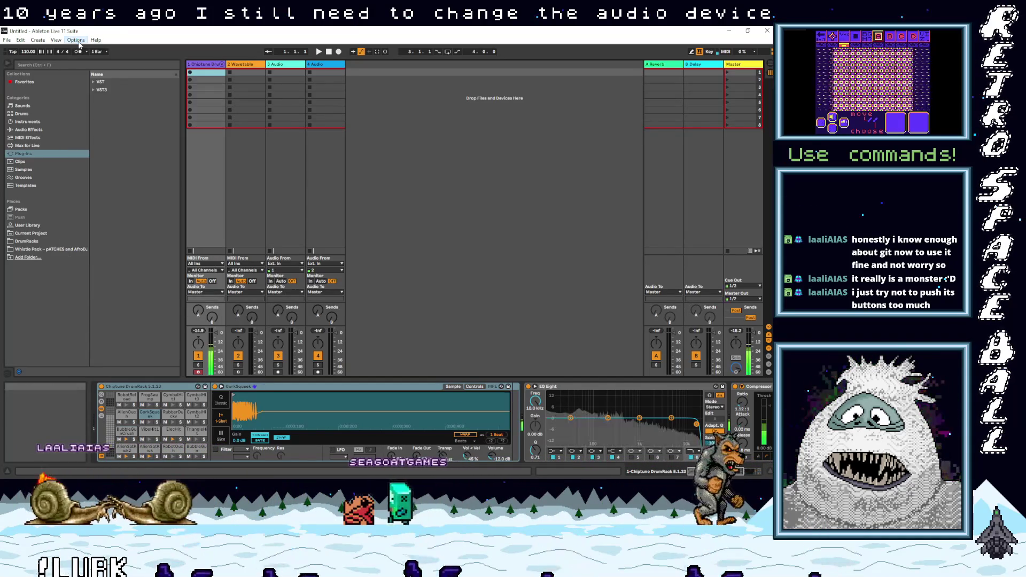
Step: Open the Options menu in the relaunched Live session
left_click(77, 40)
Step: In Audio preferences, change the output device from Realtek to Speakers (Scarlett 2i2 USB)
left_click(107, 298)
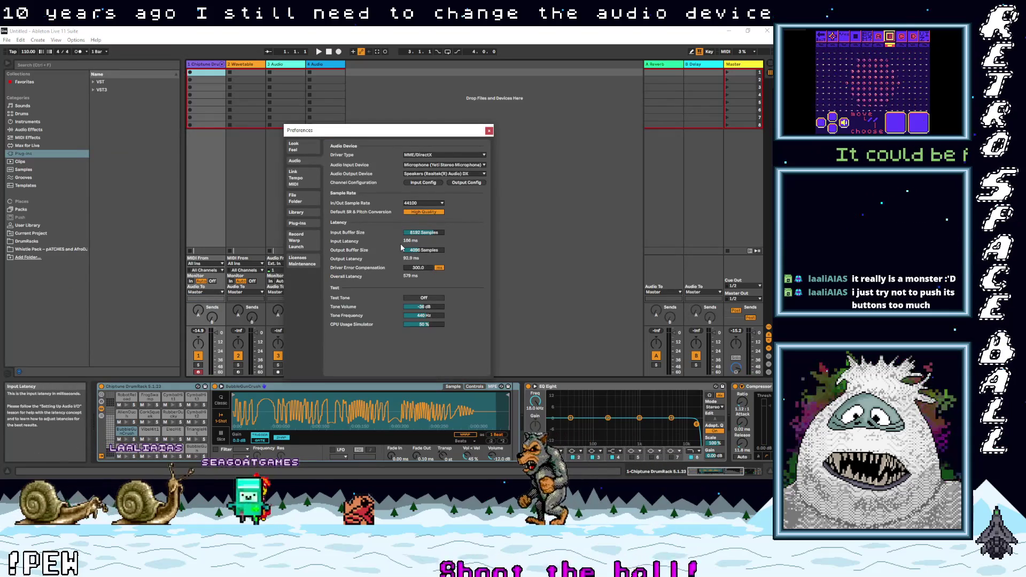
left_click(429, 174)
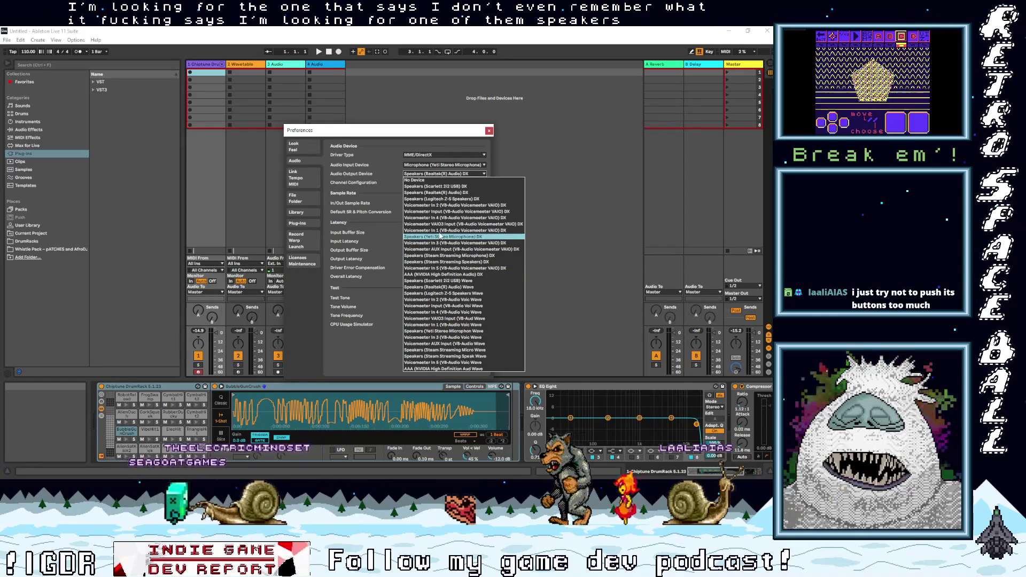
left_click(442, 192)
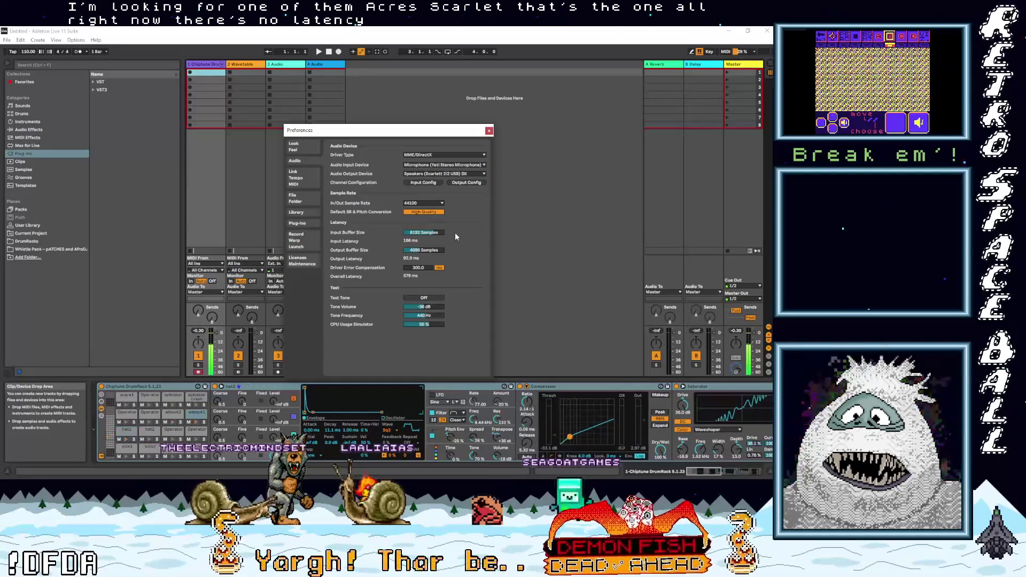
Step: Close Preferences and switch off the Gate in the kick's device chain
left_click(488, 131)
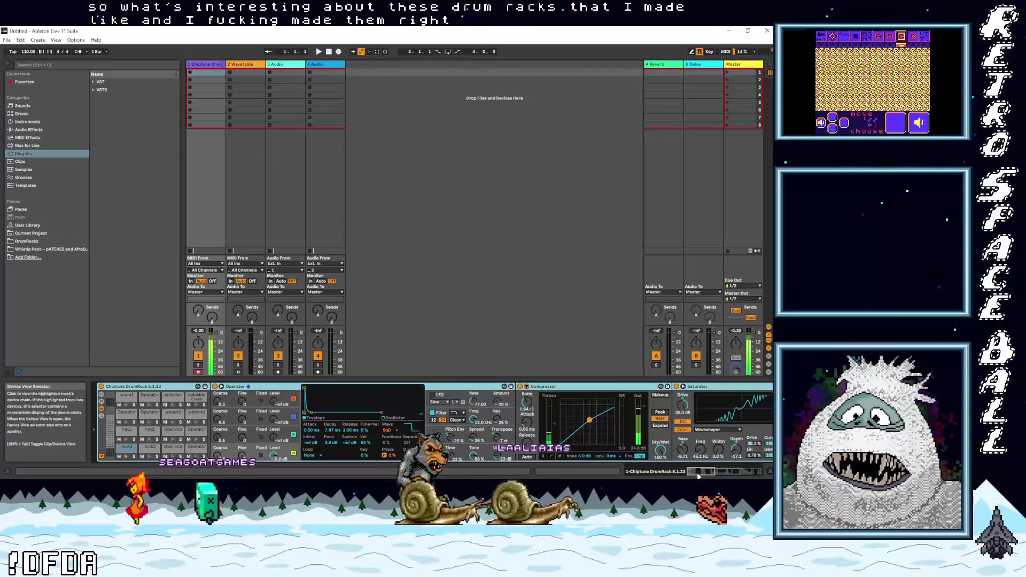
left_click(747, 472)
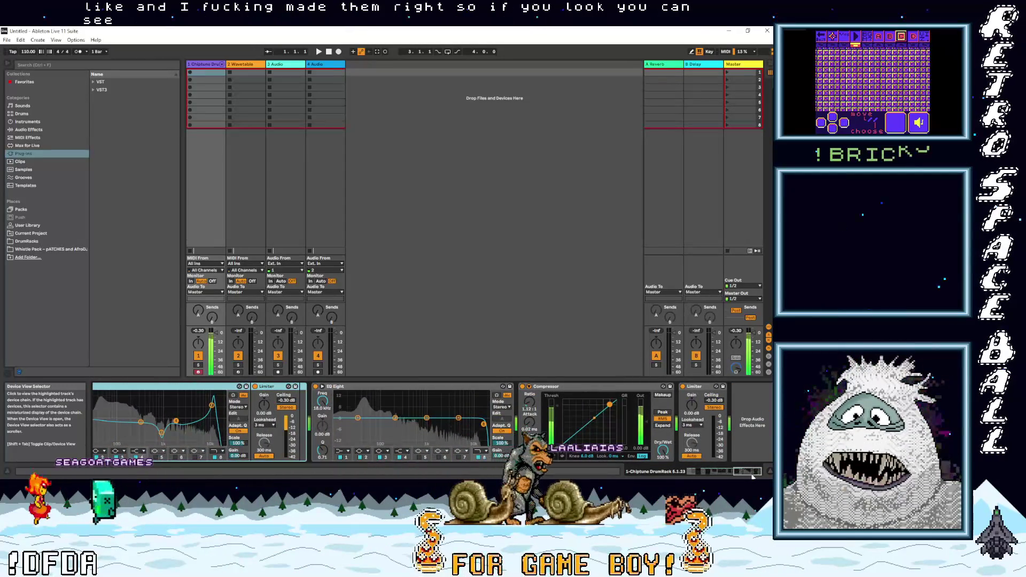
left_click_drag(747, 474, 692, 477)
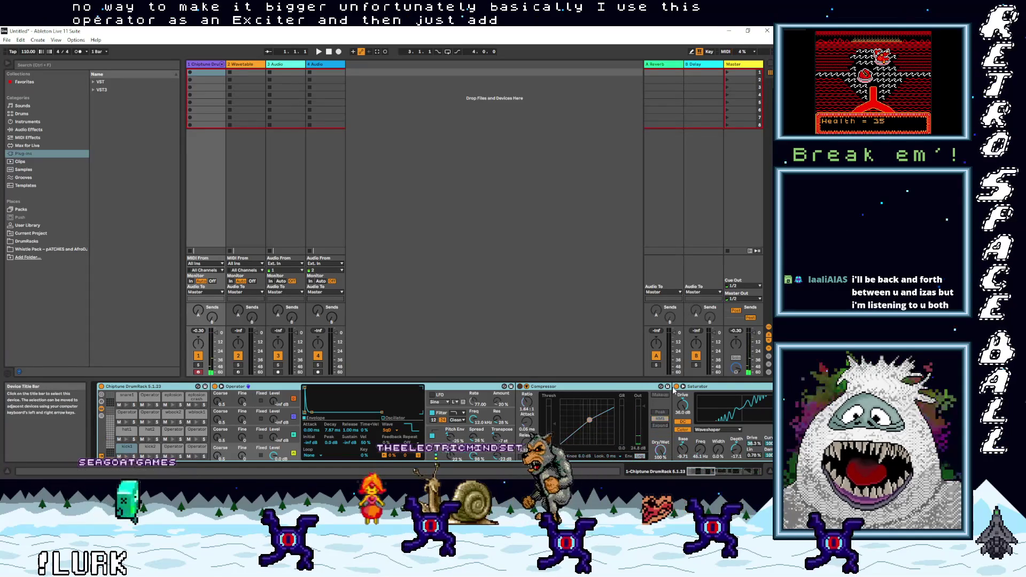
left_click(741, 473)
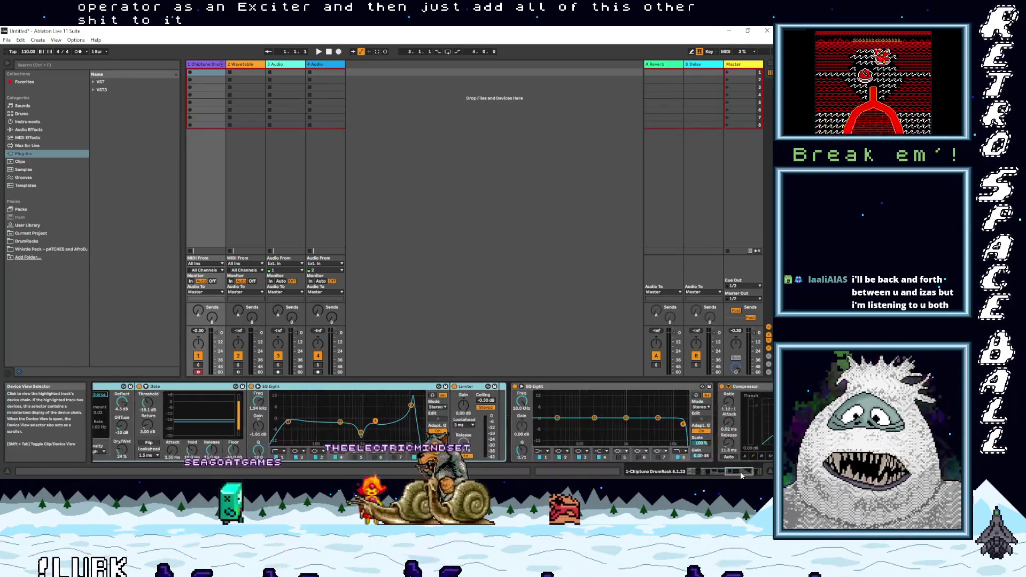
left_click_drag(742, 473, 723, 476)
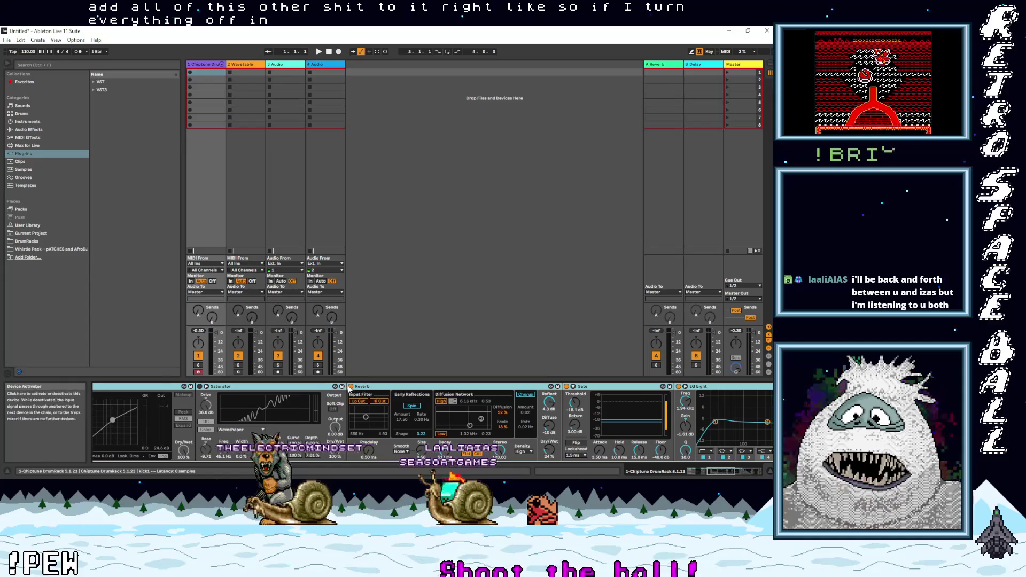
left_click(567, 386)
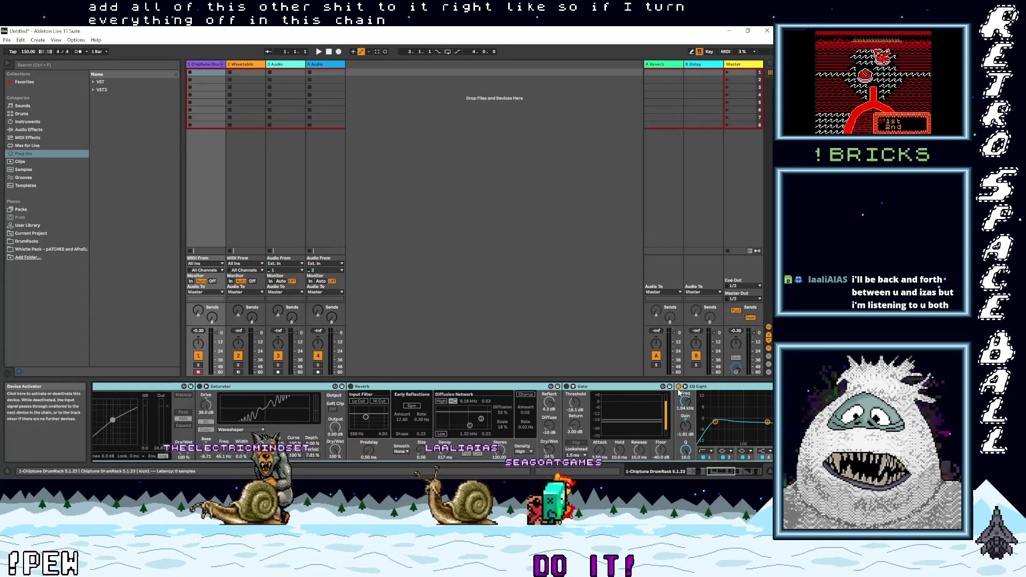
scroll(614, 427, "right", 5)
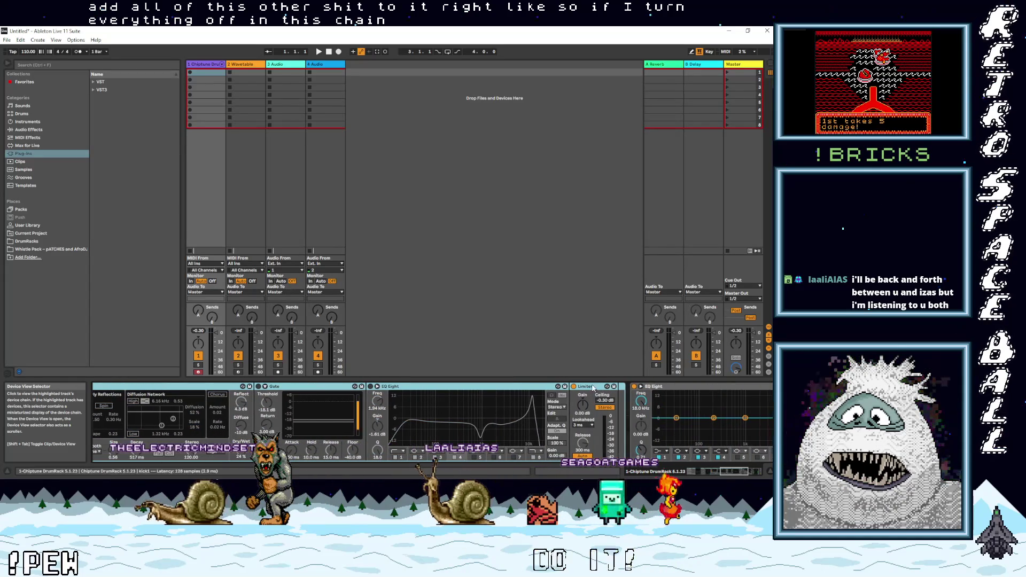
left_click(699, 470)
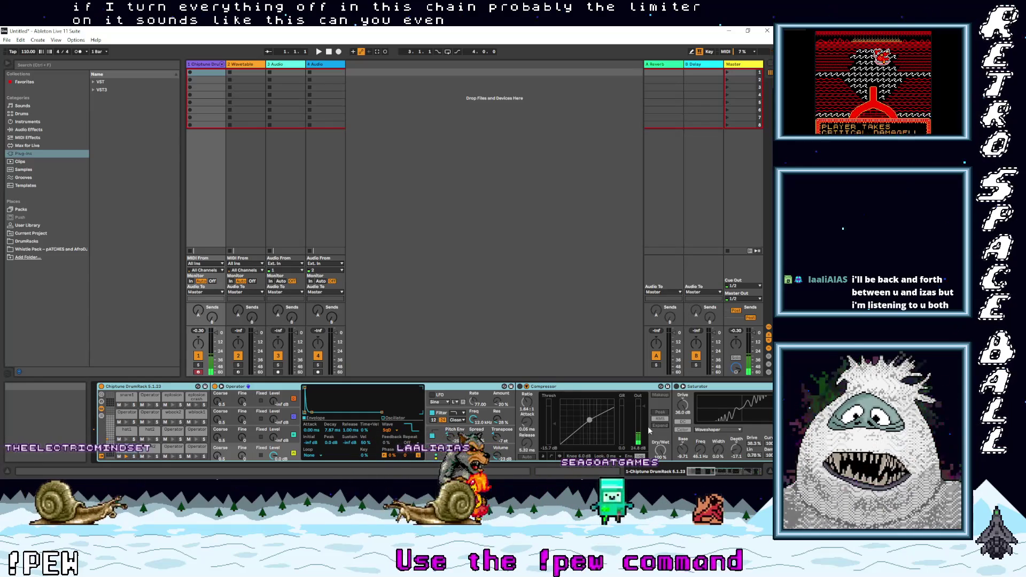
Step: Re-enable the kick's Compressor, Saturator and Reverb, then return the chain view to its start
left_click(527, 385)
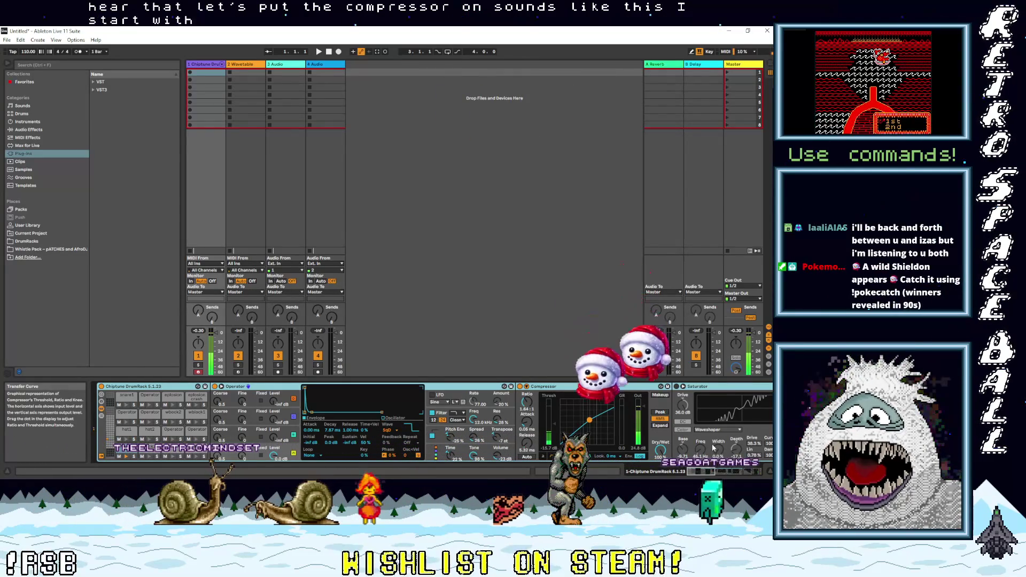
scroll(621, 451, "right", 5)
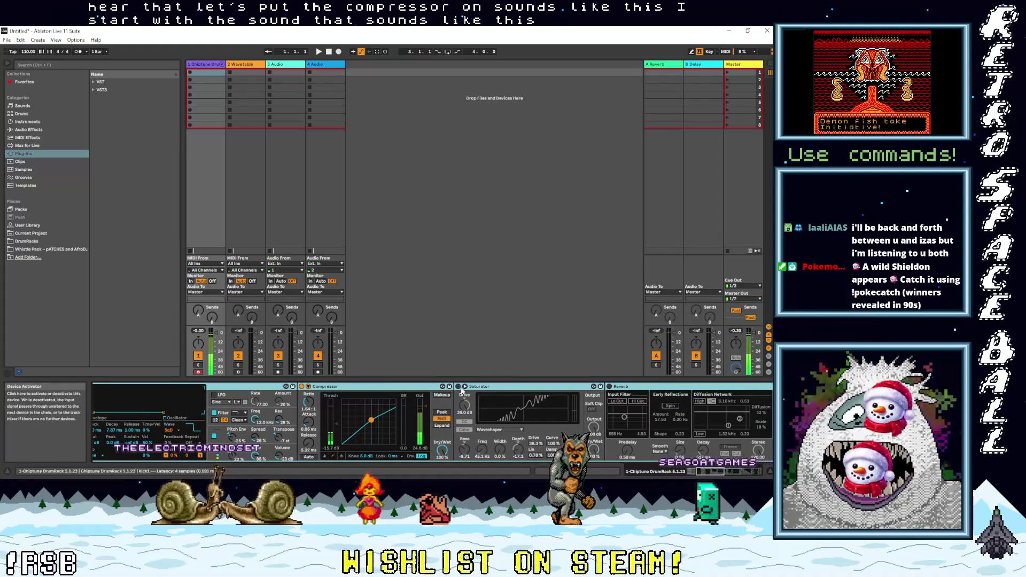
left_click(457, 387)
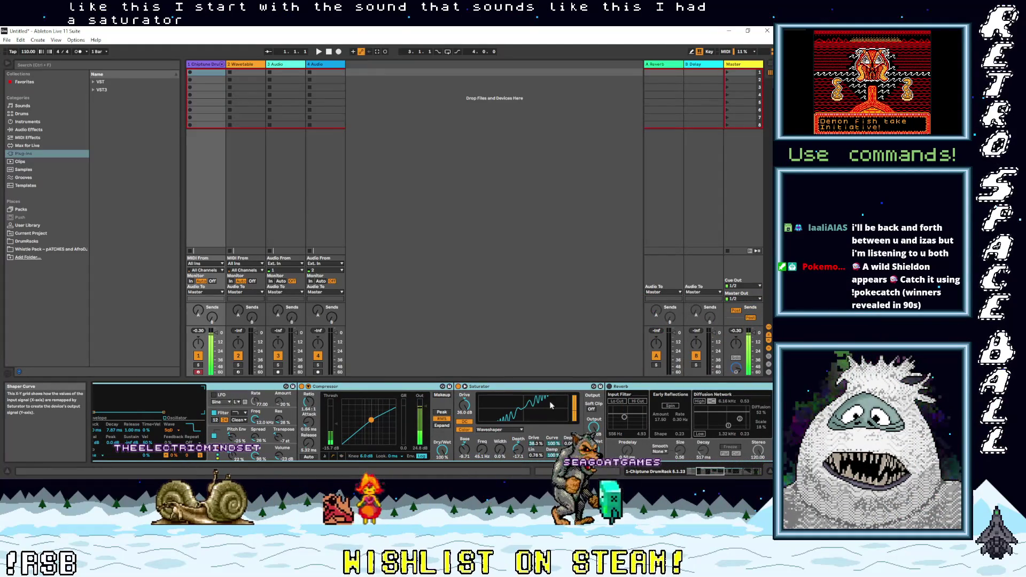
left_click(609, 386)
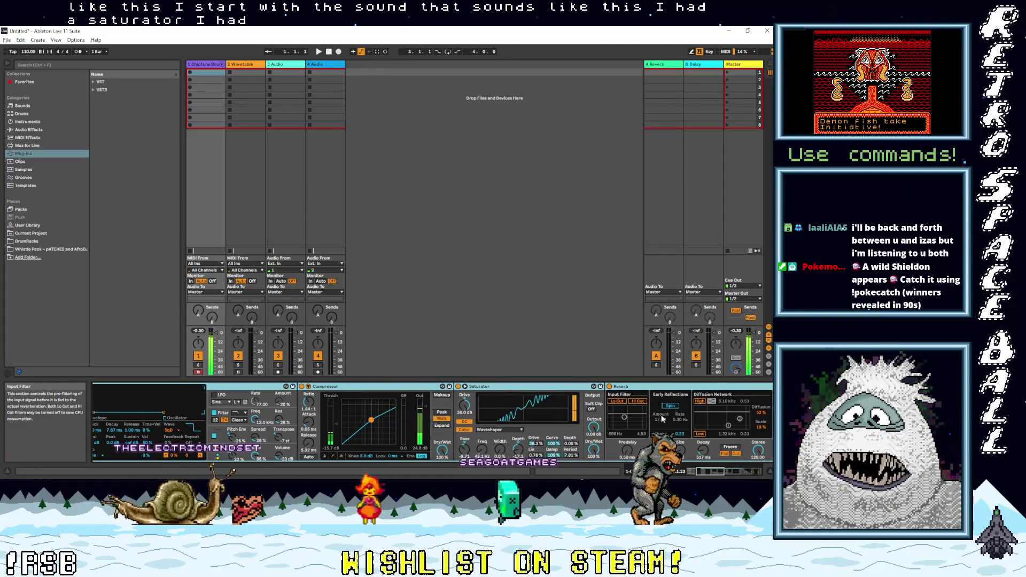
scroll(727, 470, "down", 3)
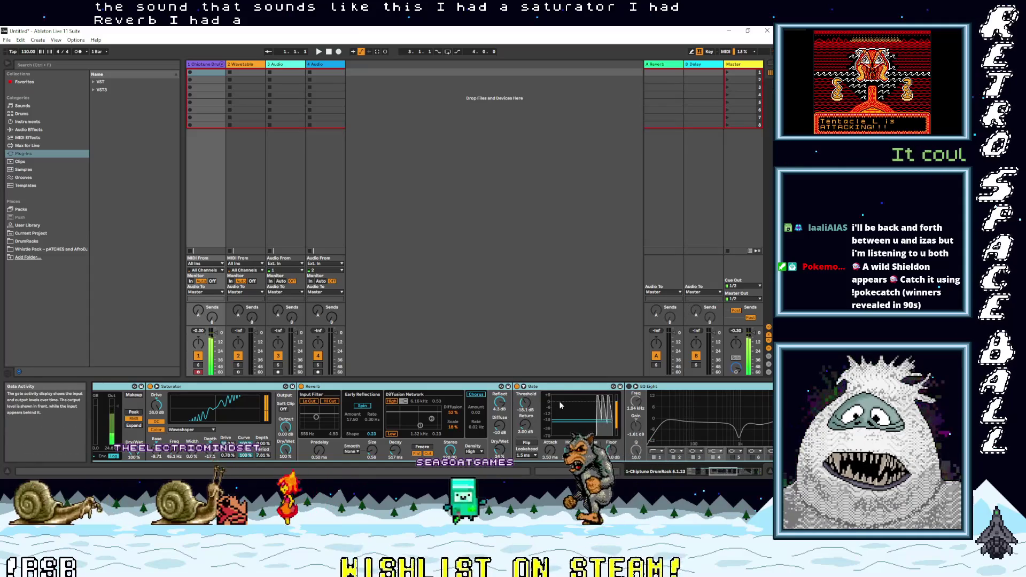
scroll(727, 472, "down", 2)
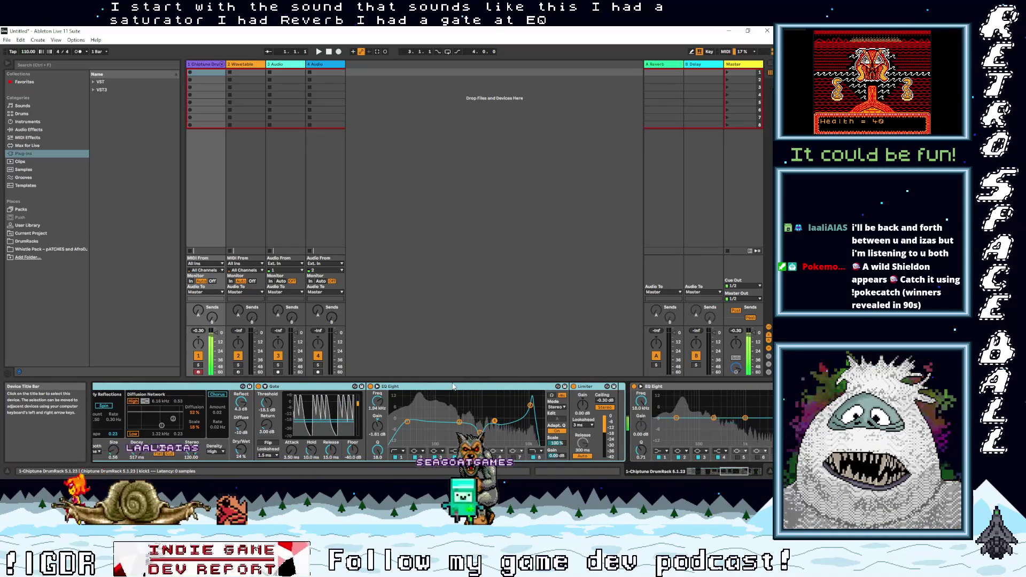
left_click_drag(735, 473, 672, 474)
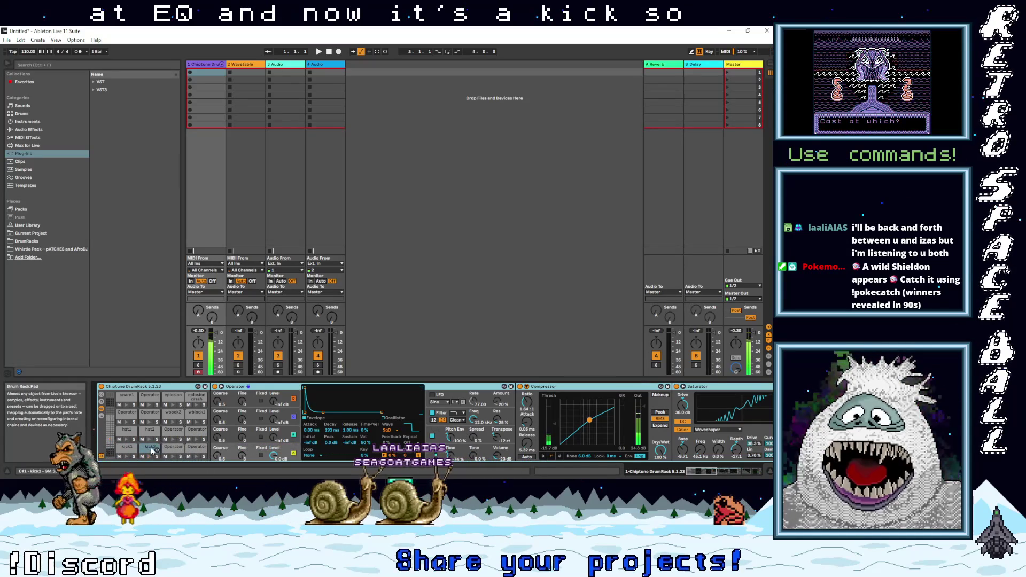
Step: Stop recording the drum pattern in track 1 slot 1 so the new clip loops
mouse_move(695, 470)
left_mouse_down()
mouse_move(731, 474)
mouse_move(719, 471)
left_mouse_up()
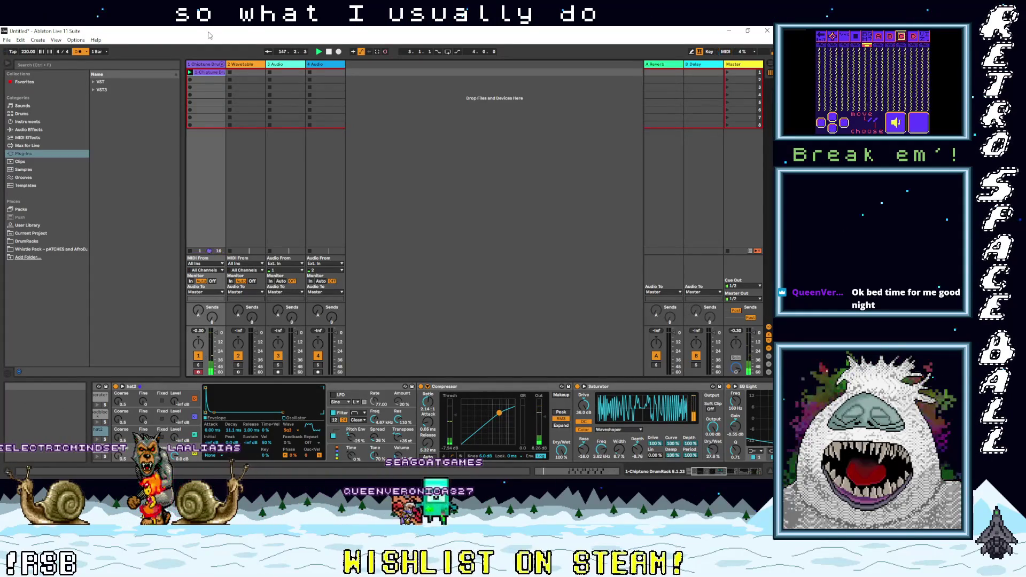
left_click(193, 74)
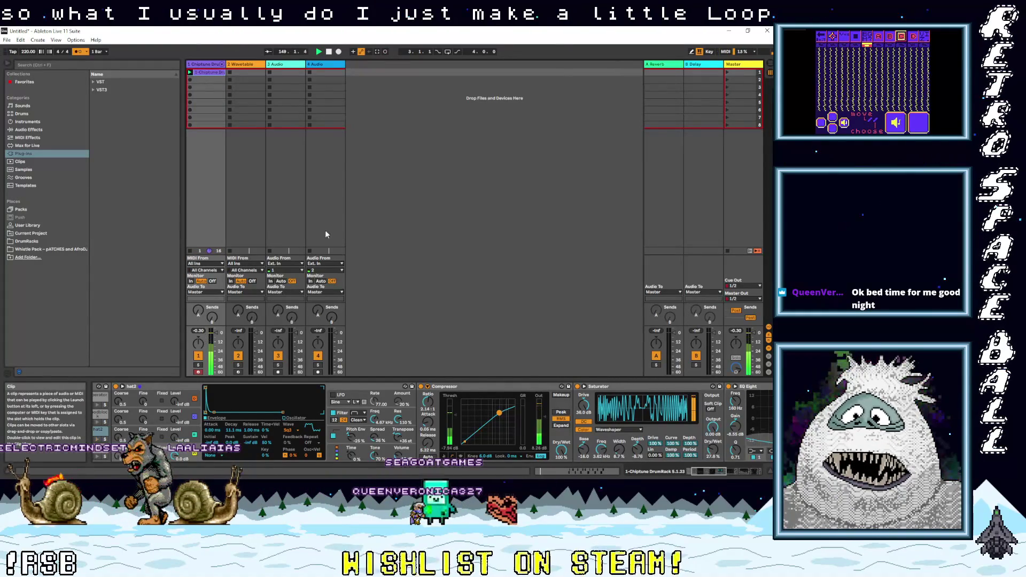
Step: Move the recorded hat notes to start at bar 1 and trim the clip loop to one bar
key("shift+Tab")
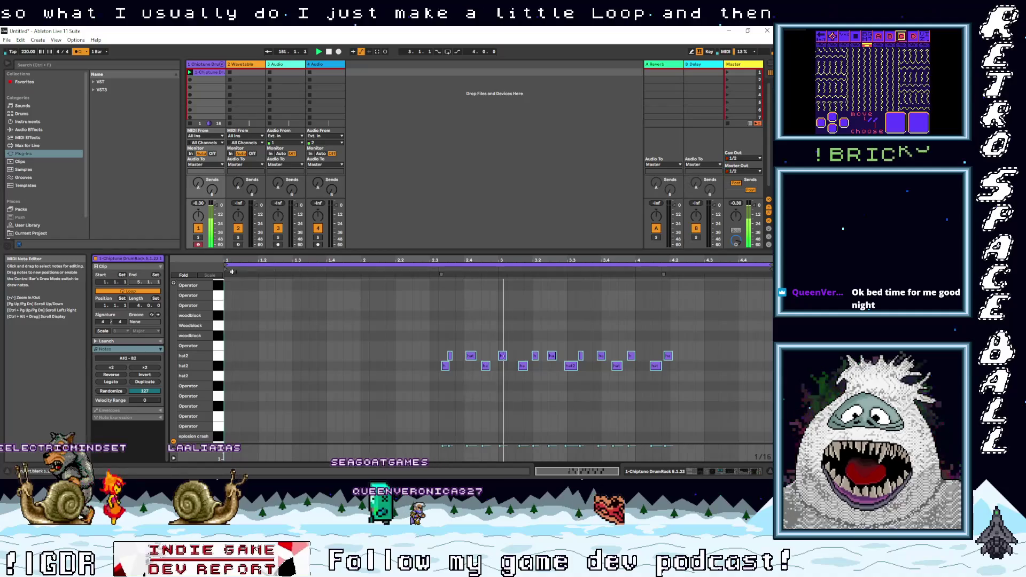
left_click_drag(714, 410, 339, 314)
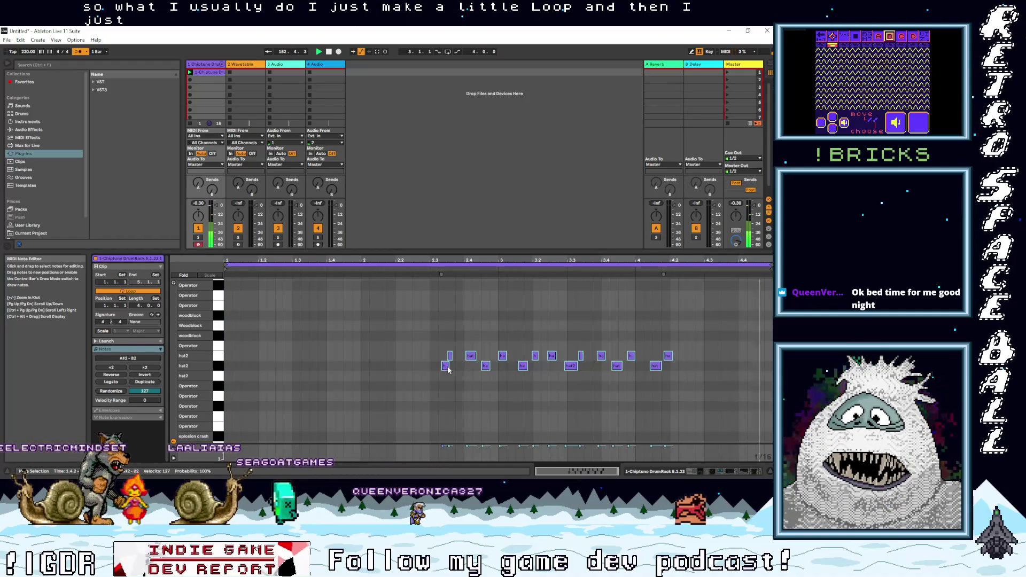
left_click_drag(444, 365, 230, 374)
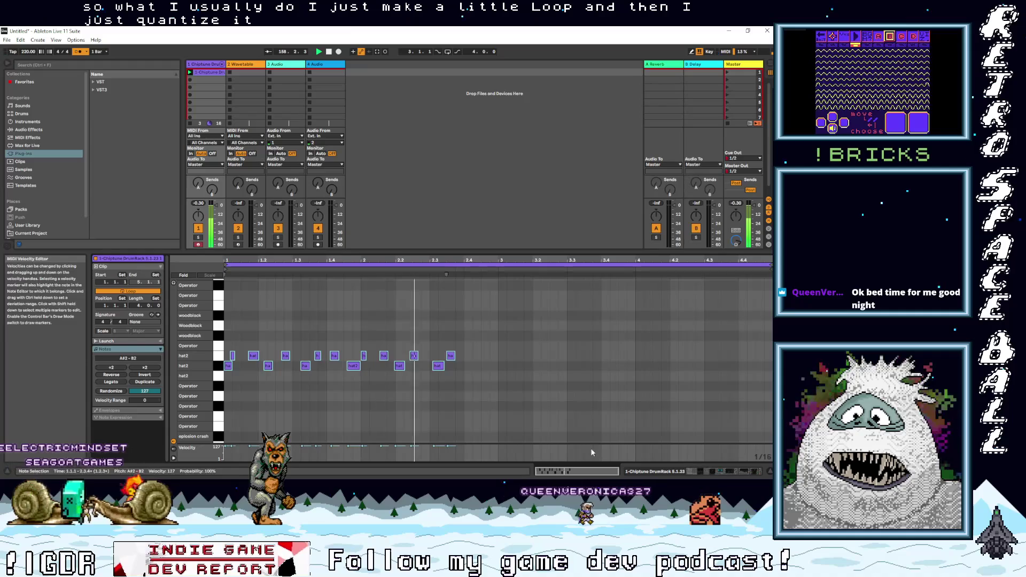
left_click_drag(771, 264, 377, 264)
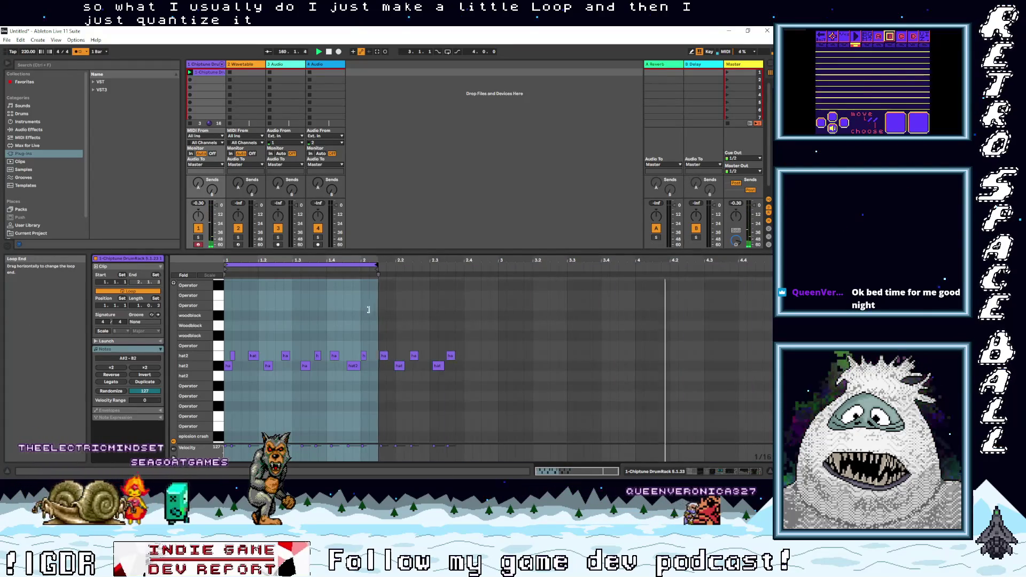
left_click_drag(368, 310, 360, 312)
scroll(322, 346, "down", 1)
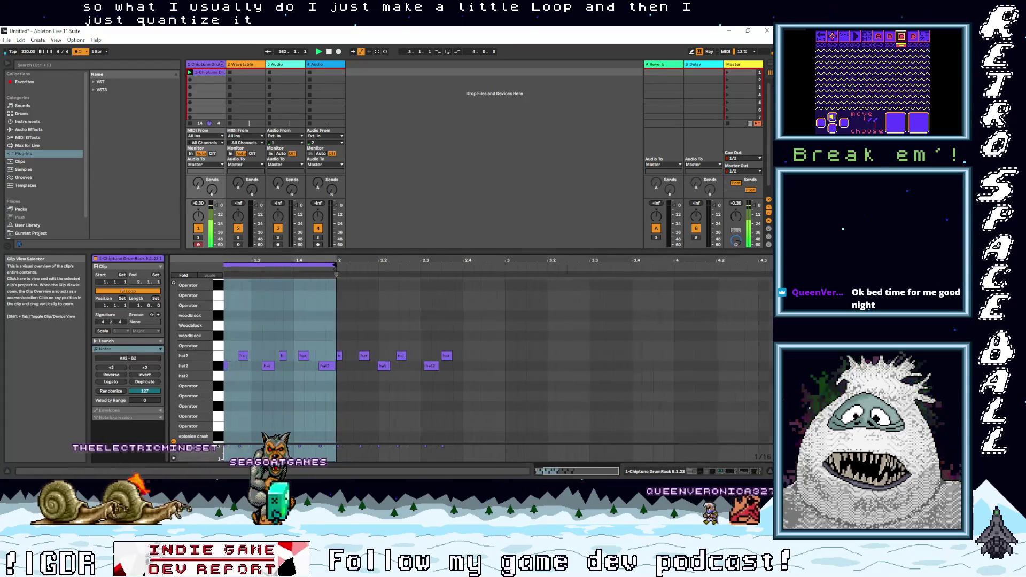
scroll(322, 345, "up", 3)
Step: Quantize the hat notes inside the one-bar loop to the grid
left_click_drag(420, 410, 229, 306)
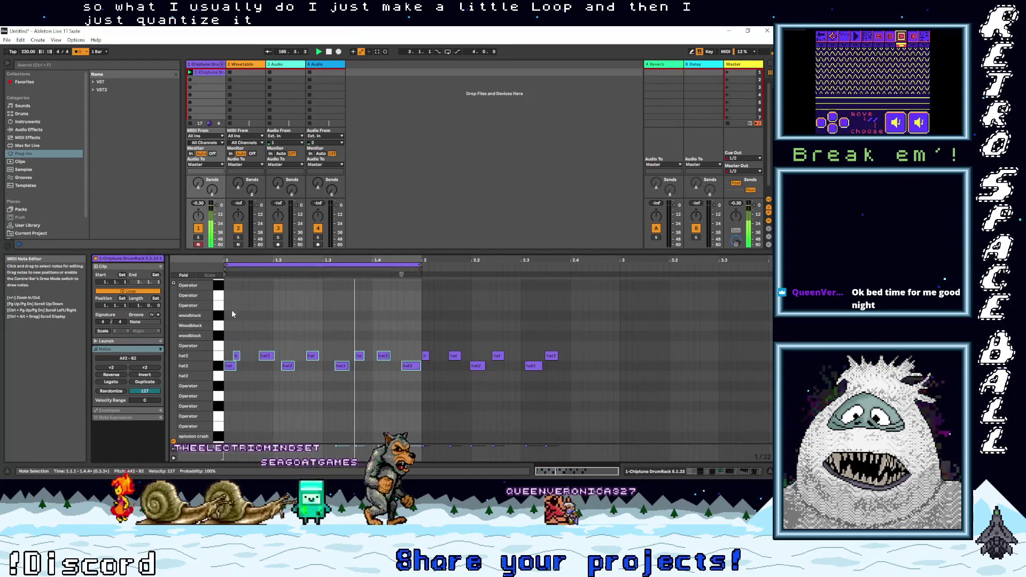
key("ctrl+shift+u")
left_click(437, 273)
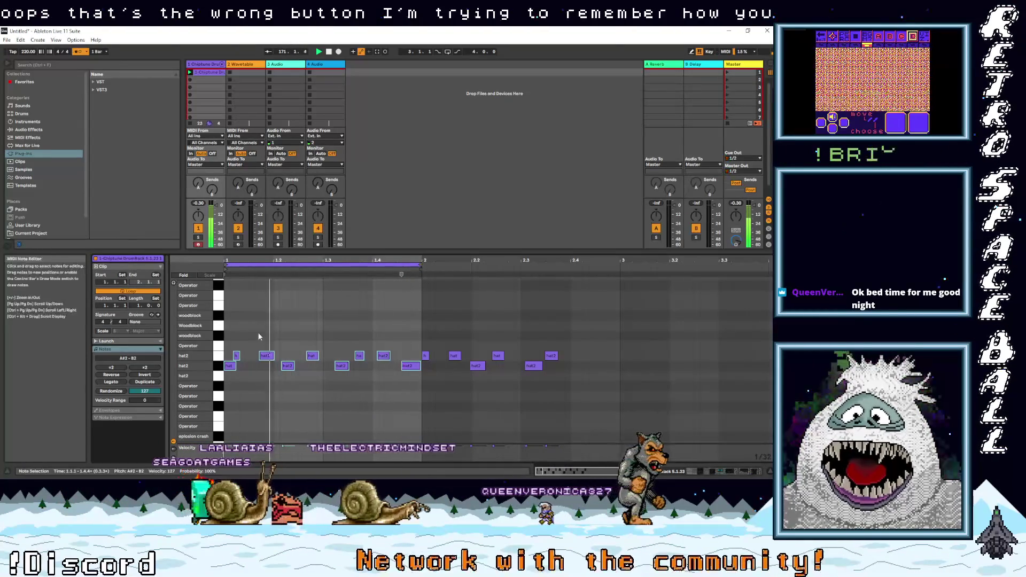
right_click(268, 357)
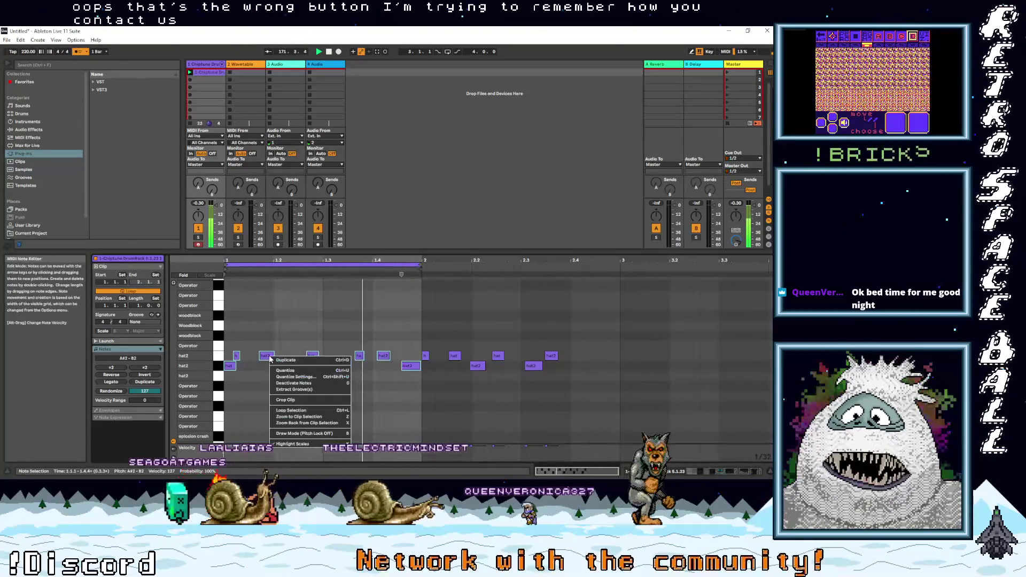
left_click(276, 314)
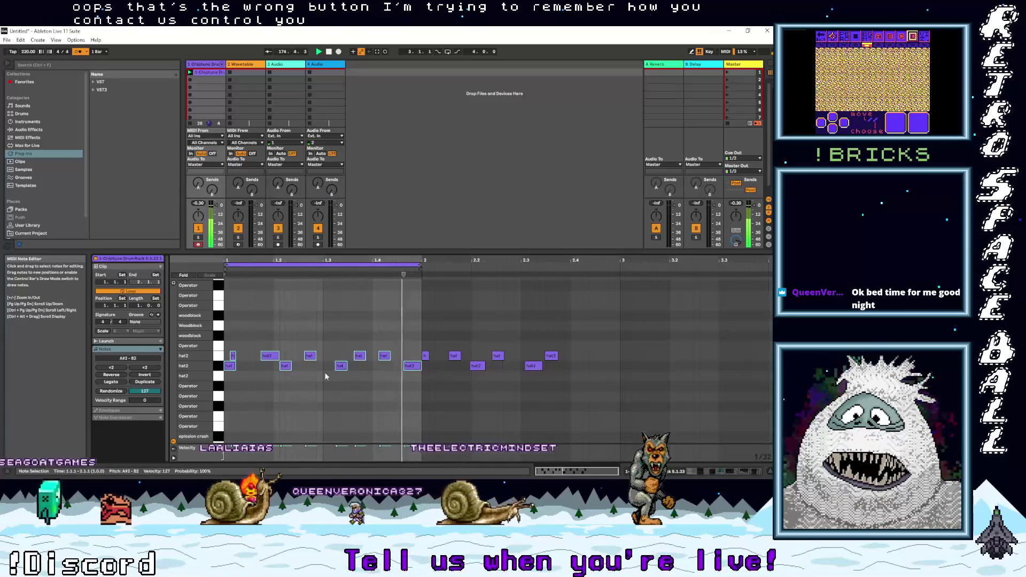
Step: Shift several hat2 notes slightly and add a new hat2 note at beat 1.3
left_click_drag(600, 468, 598, 481)
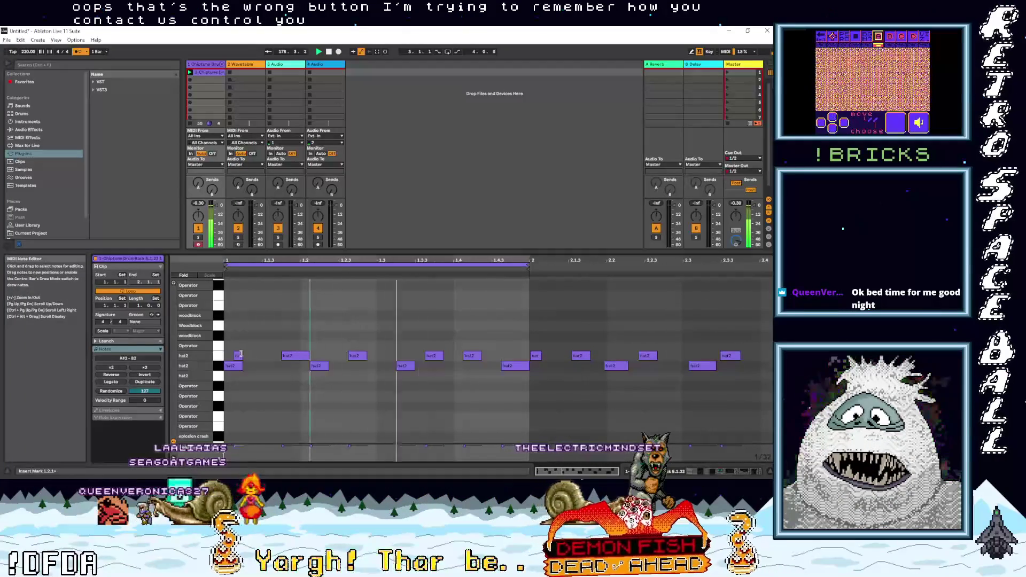
left_click_drag(238, 355, 248, 356)
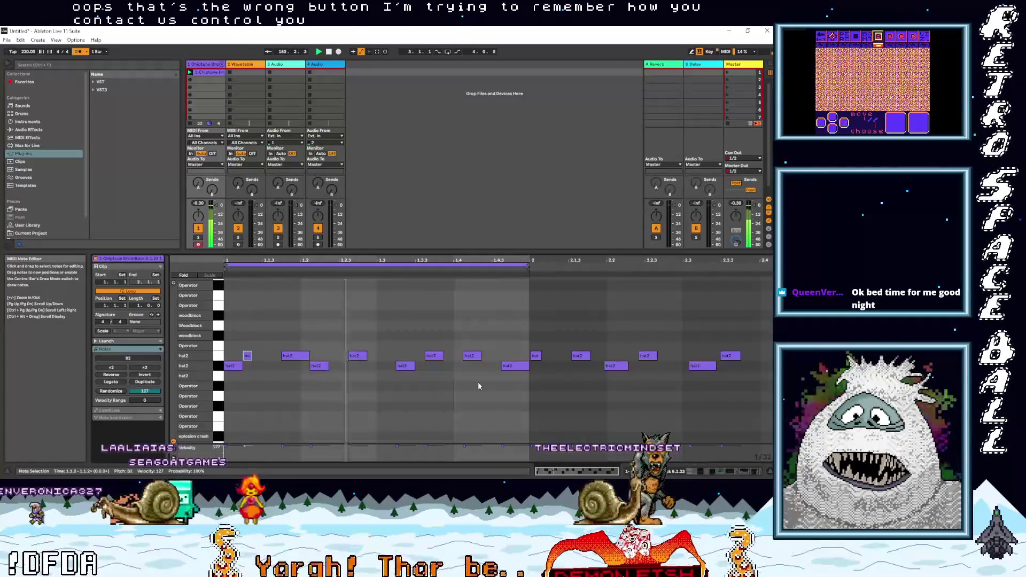
left_click_drag(465, 357, 461, 356)
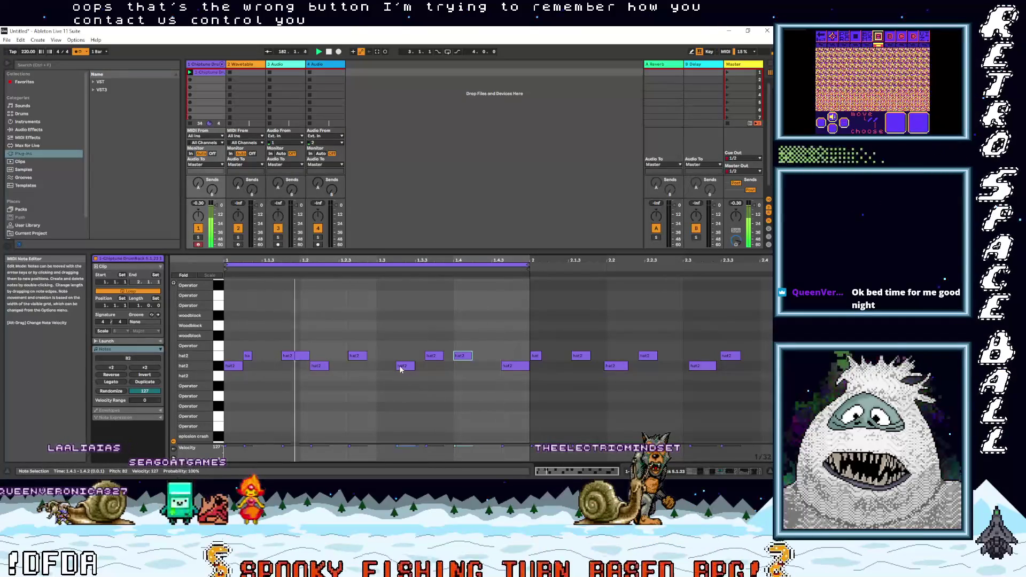
double_click(389, 366)
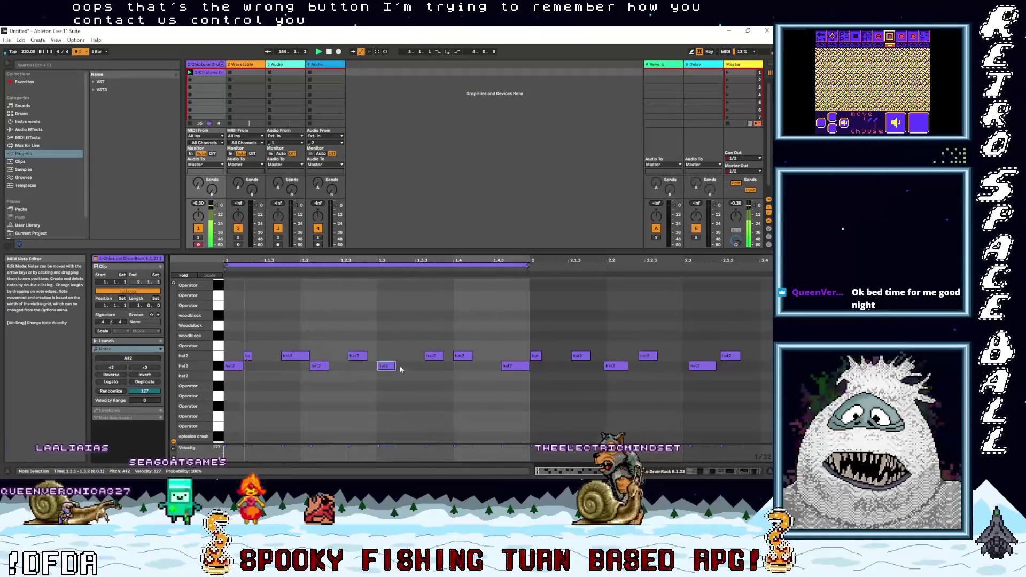
left_click_drag(435, 356, 424, 357)
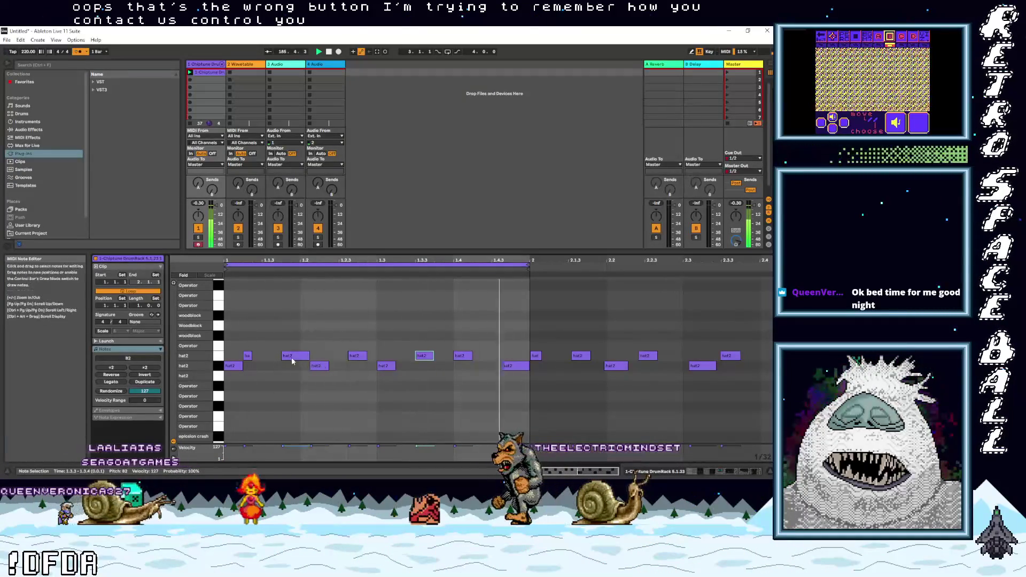
mouse_move(291, 356)
left_mouse_down()
mouse_move(323, 368)
mouse_move(279, 368)
left_mouse_up()
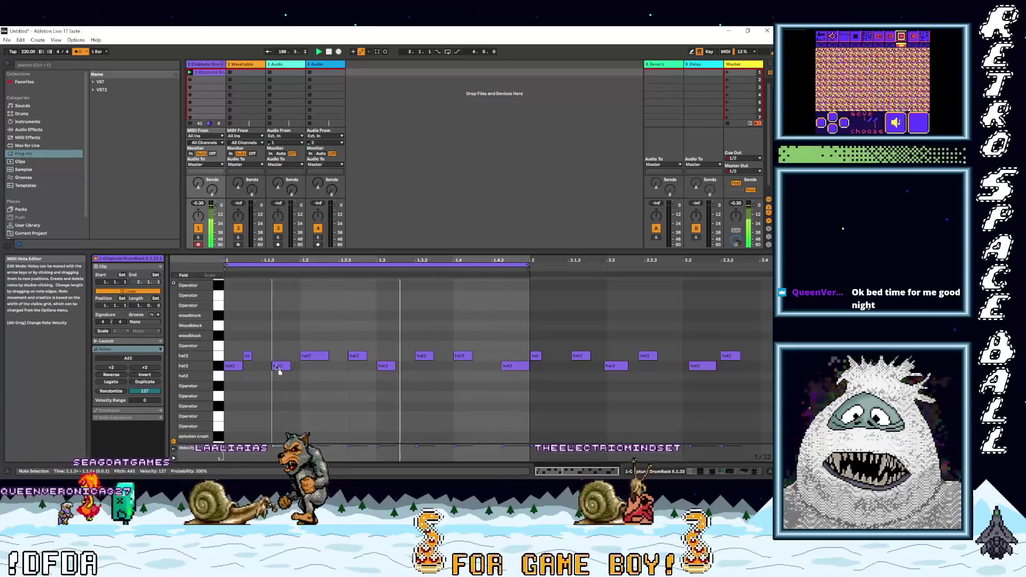
key("Left")
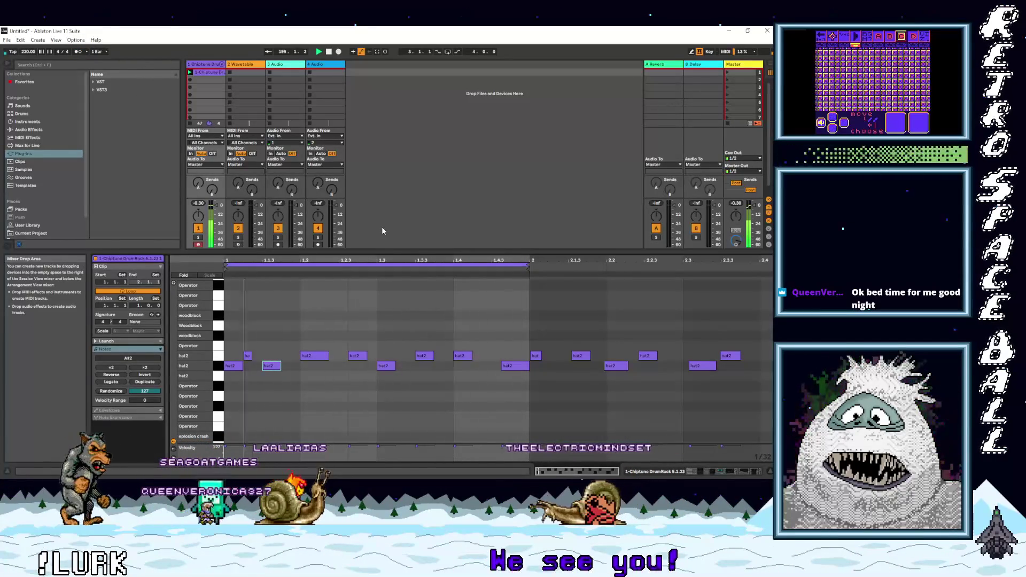
Step: Duplicate the Chiptune Drum track and delete the copied clip from the new track
right_click(208, 66)
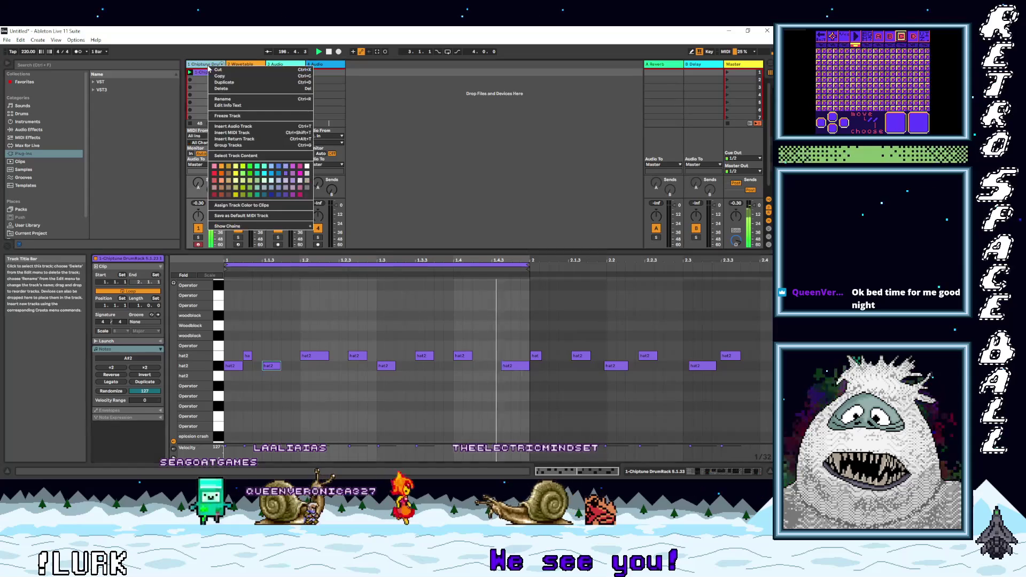
left_click(217, 77)
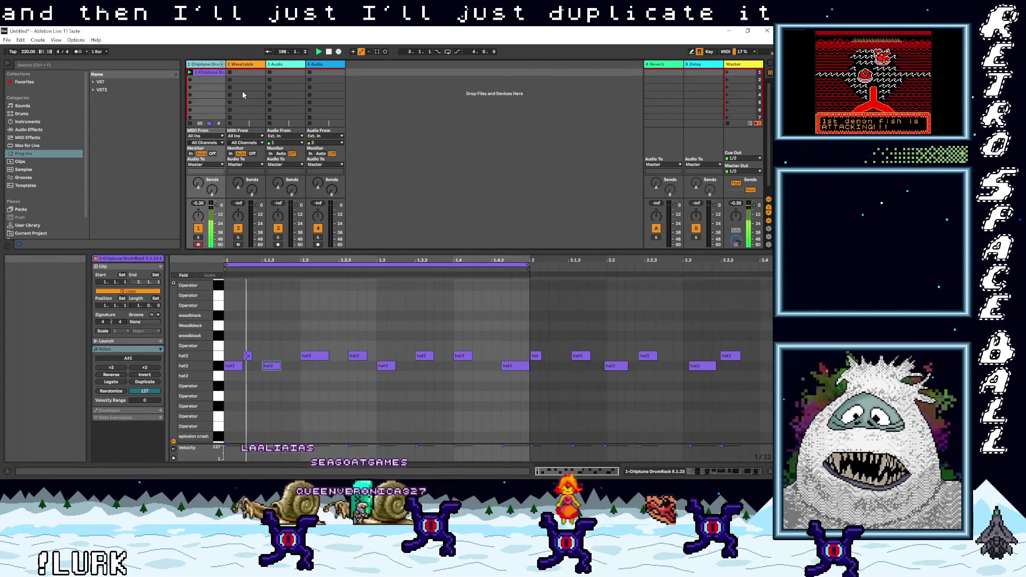
key("ctrl+d")
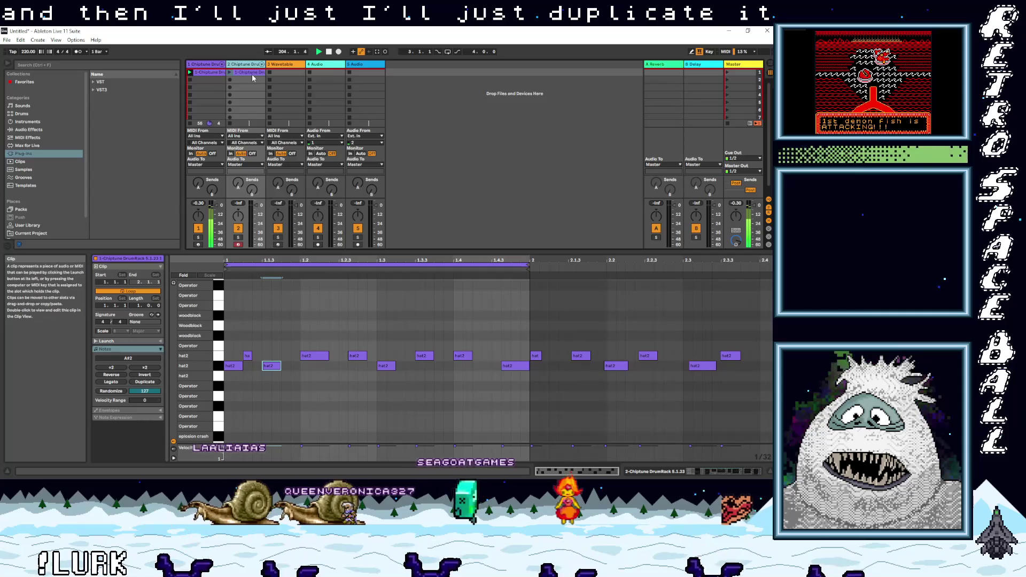
right_click(252, 73)
left_click(253, 77)
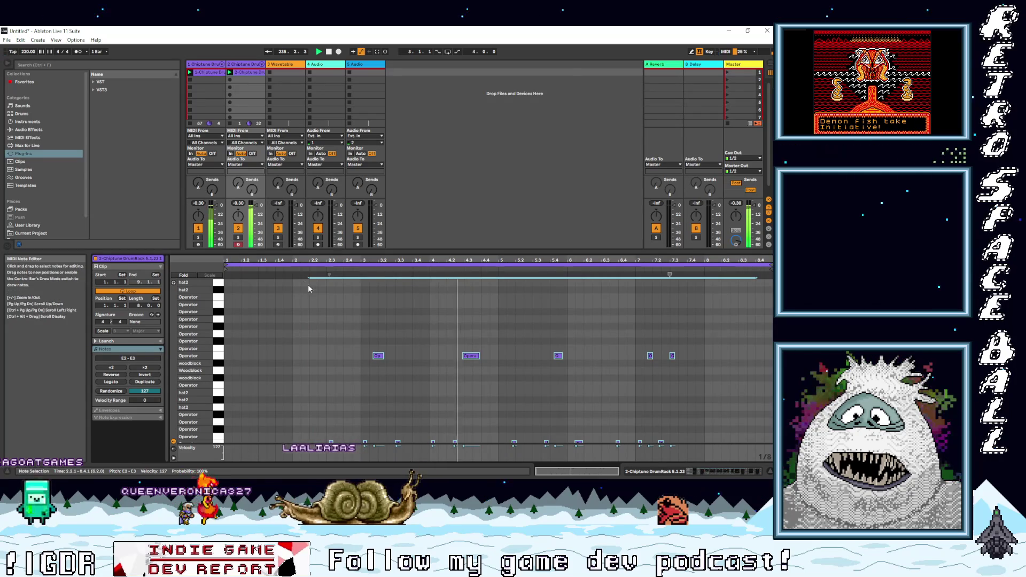
Step: Move the loop start to 1.4.3, shift all notes two beats earlier, and end the loop at bar 6
left_click_drag(329, 275, 225, 276)
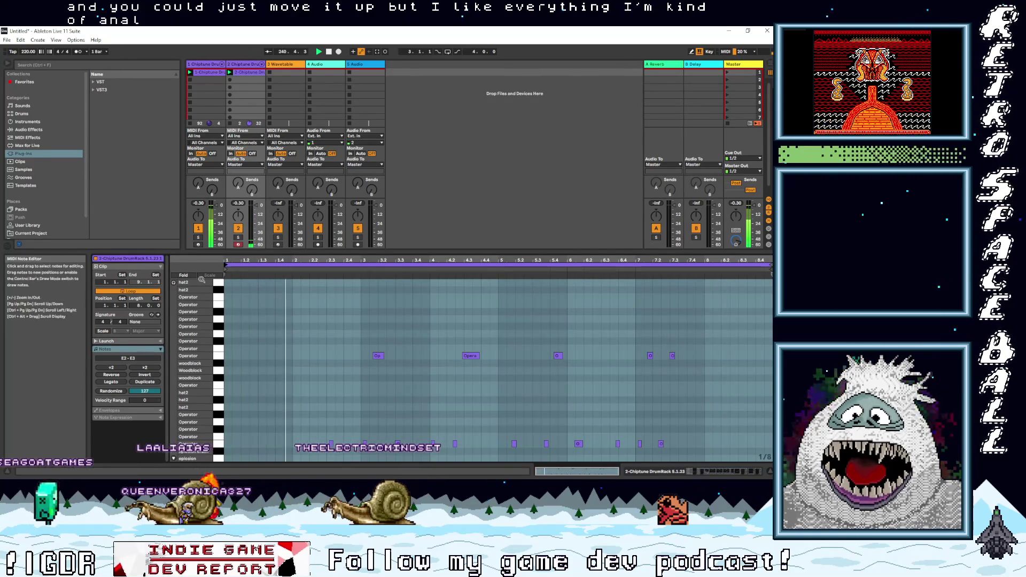
key("f")
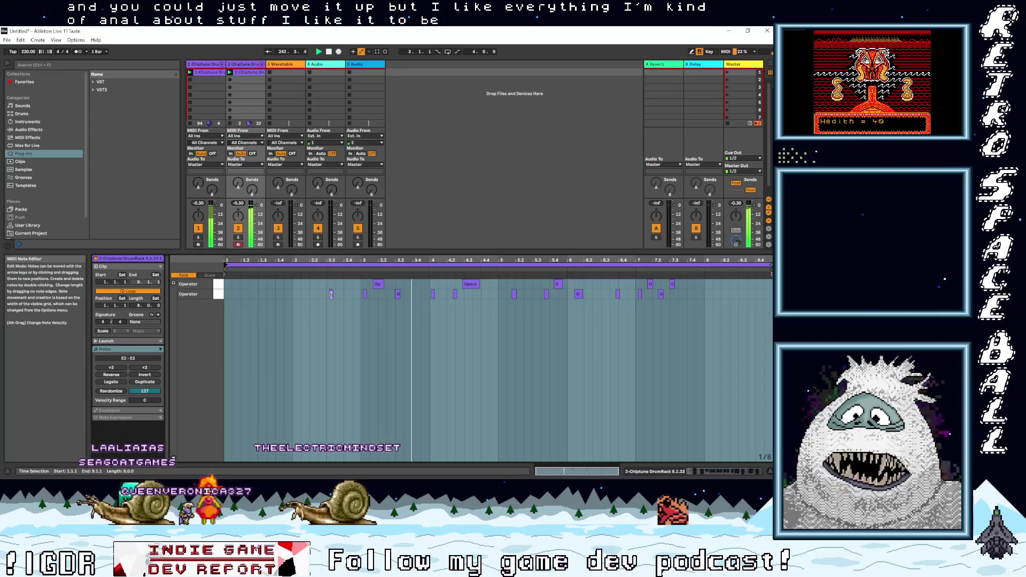
key("ctrl+a")
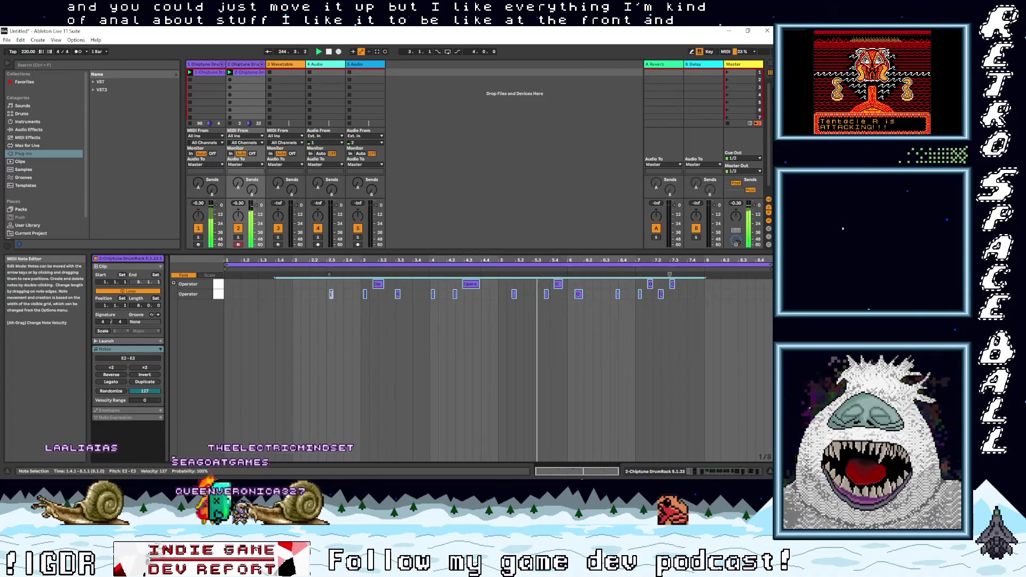
mouse_move(330, 294)
left_mouse_down()
mouse_move(224, 293)
mouse_move(240, 303)
left_mouse_up()
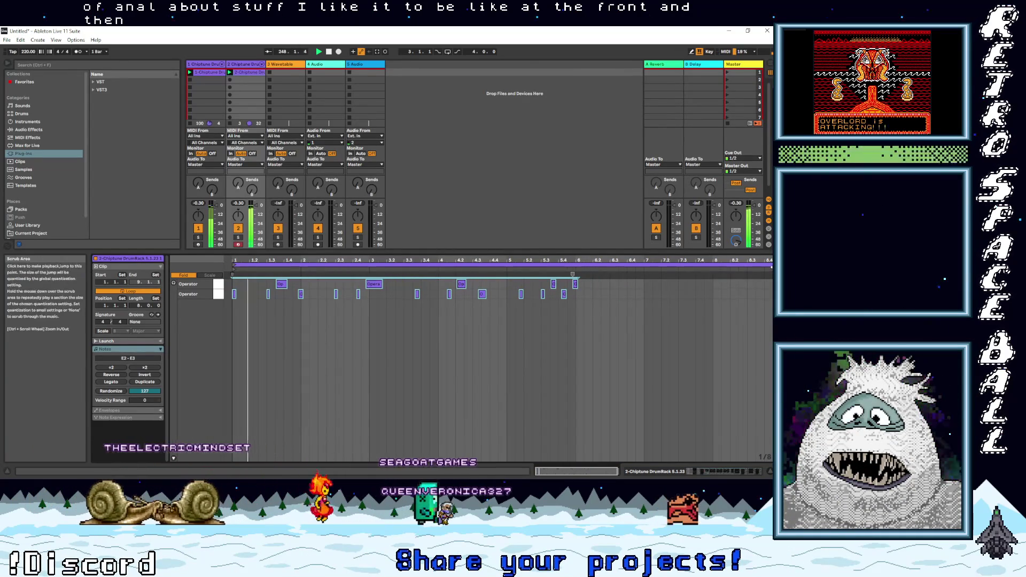
left_click_drag(767, 264, 575, 290)
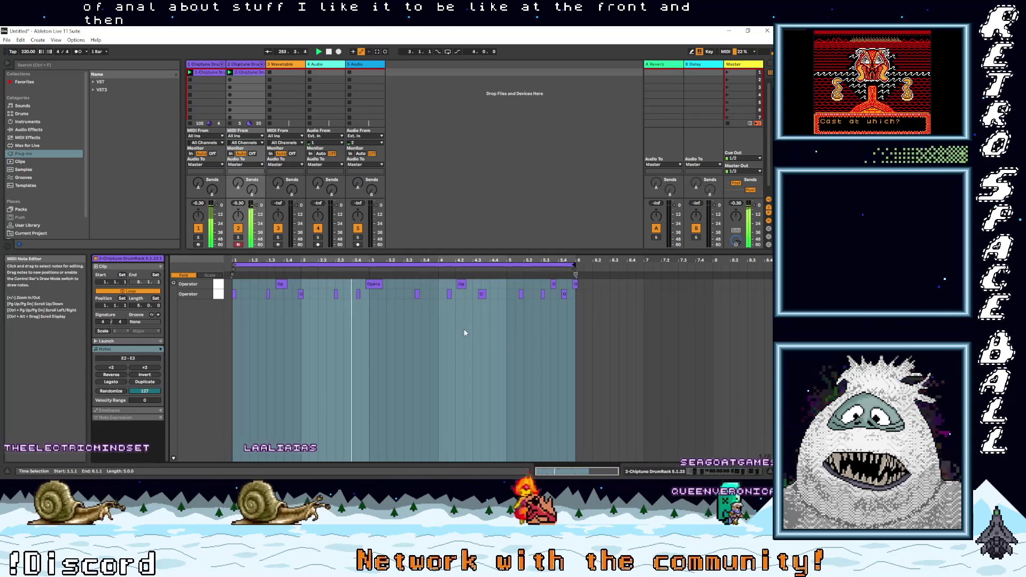
Step: Move the long bar-3 note back to 3.1.1 and shorten the loop to end at bar 5
left_click(320, 52)
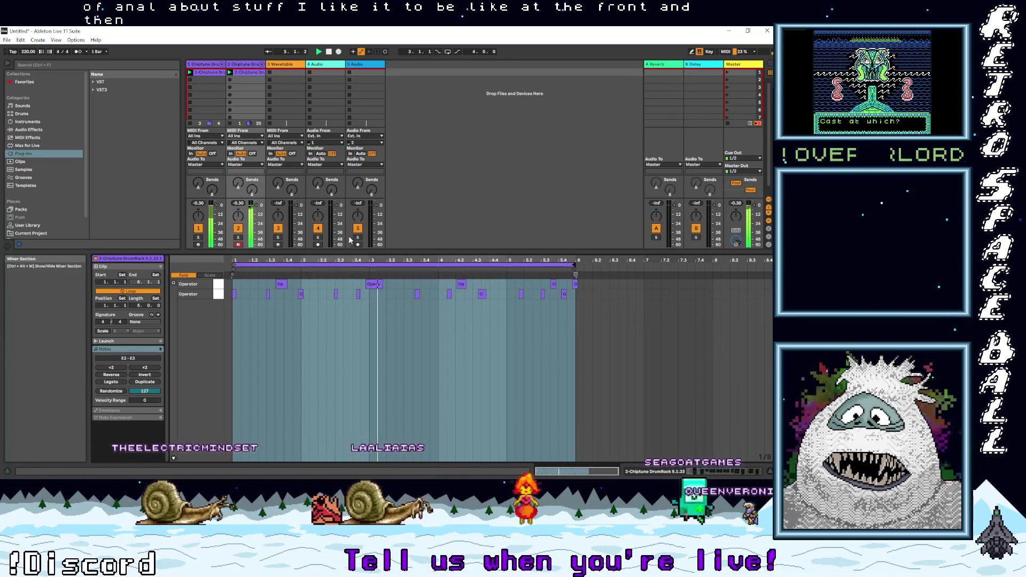
left_click(373, 286)
left_click_drag(379, 289, 374, 289)
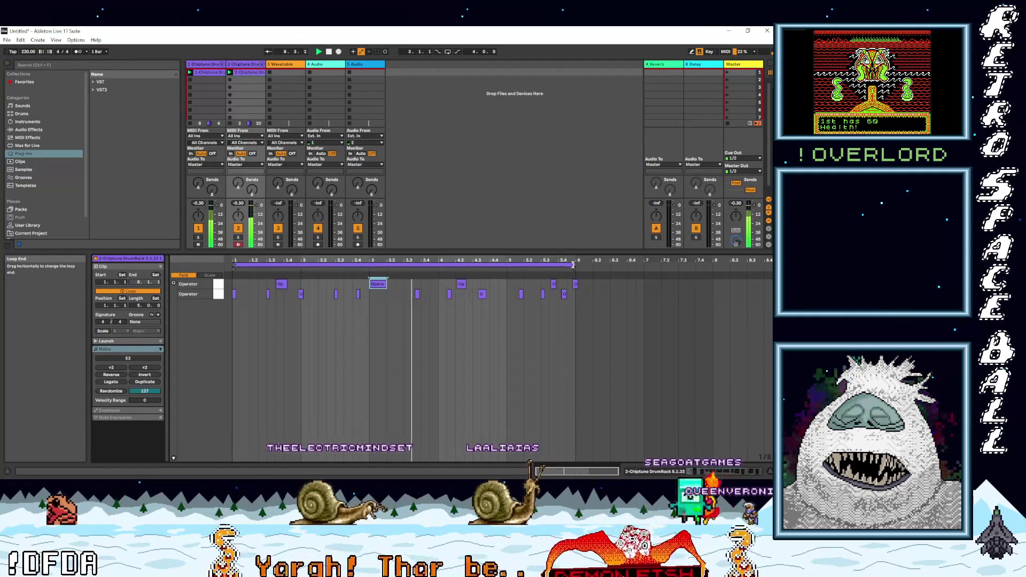
mouse_move(572, 264)
left_mouse_down()
mouse_move(515, 270)
mouse_move(506, 289)
left_mouse_up()
left_click_drag(601, 321, 532, 283)
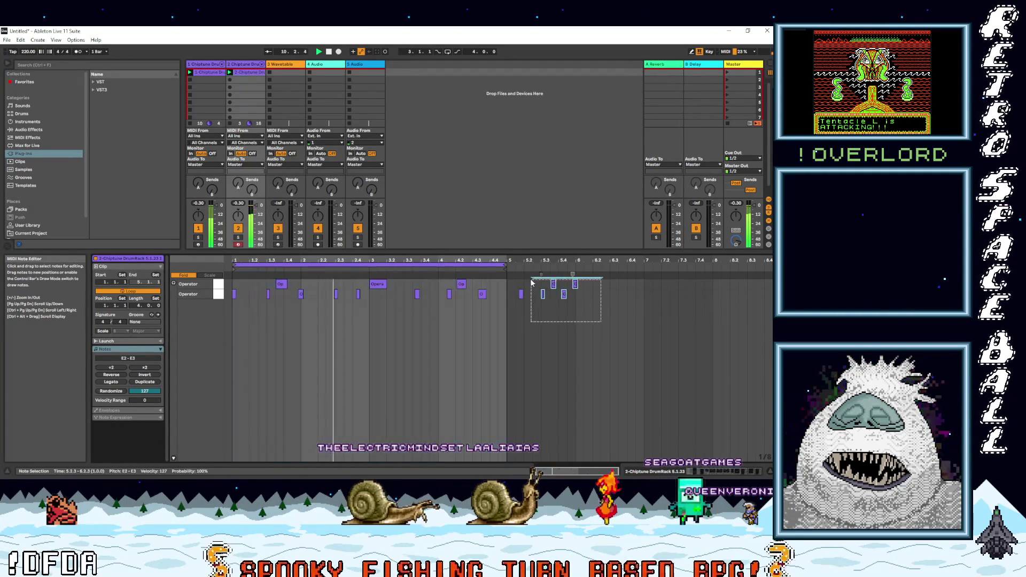
left_click_drag(513, 282, 513, 281)
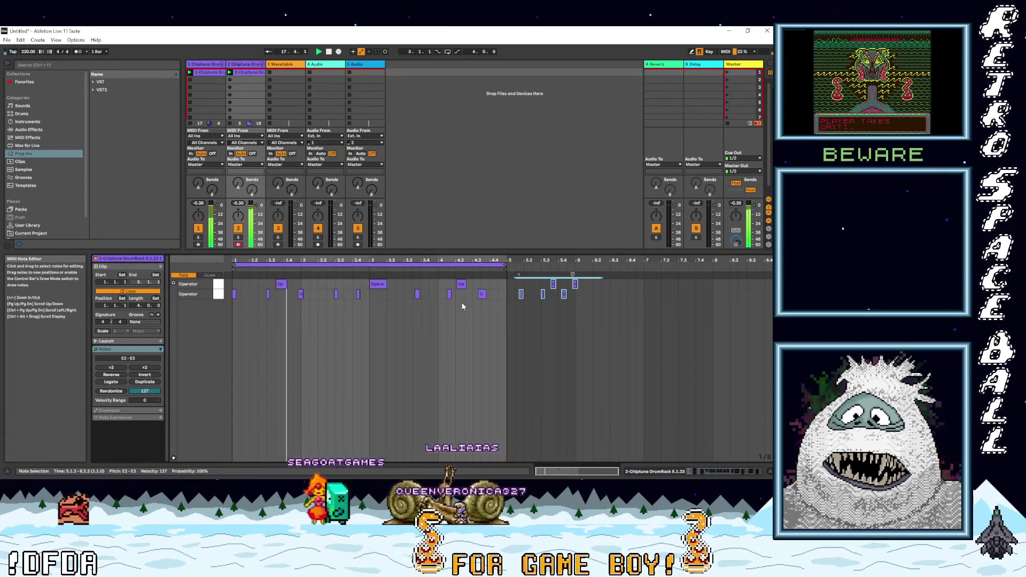
Step: Move the 1.4.4 note to 2.1.1, end the loop at bar 3, and delete the notes after it
left_click(302, 296)
left_click_drag(301, 295, 304, 296)
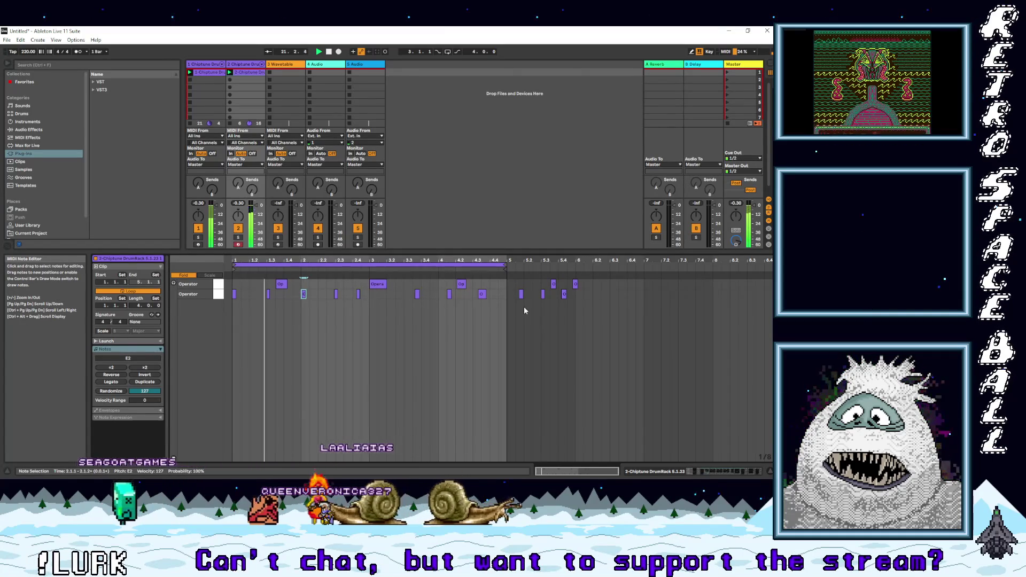
left_click_drag(510, 270, 370, 269)
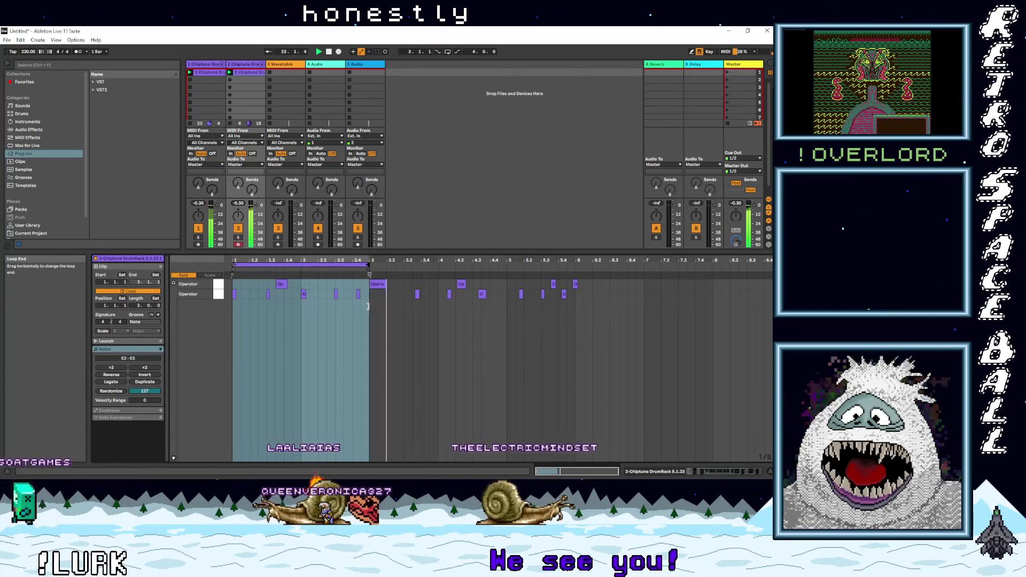
left_click(602, 335)
left_click_drag(675, 336, 377, 285)
key("Delete")
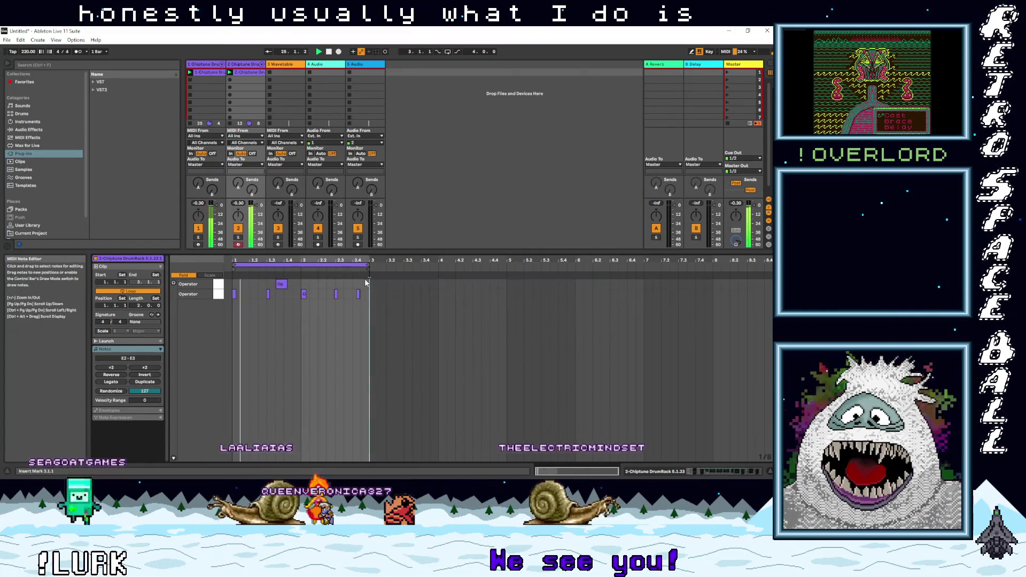
Step: Rearrange the upper Operator row, keeping a note at 1.3.3 and moving the 2.4.1 note to 2.2.3
left_click(280, 285)
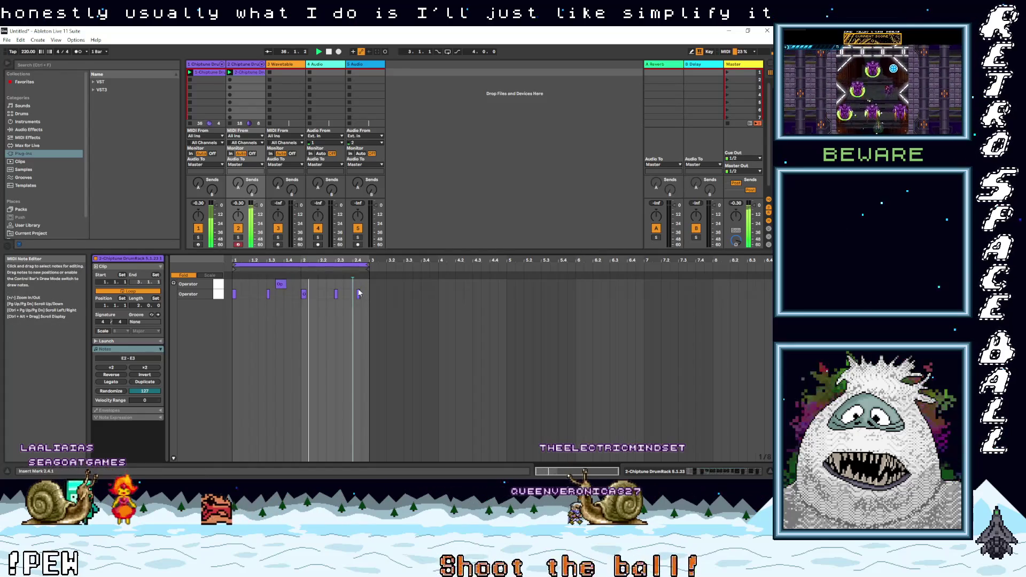
left_click_drag(359, 293, 359, 284)
left_click(337, 295)
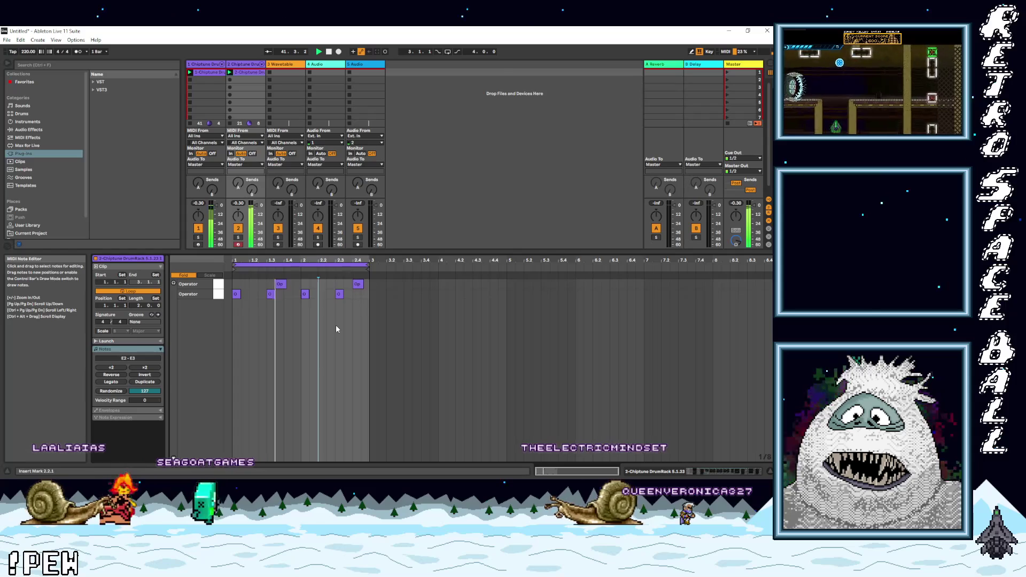
left_click_drag(283, 287, 293, 290)
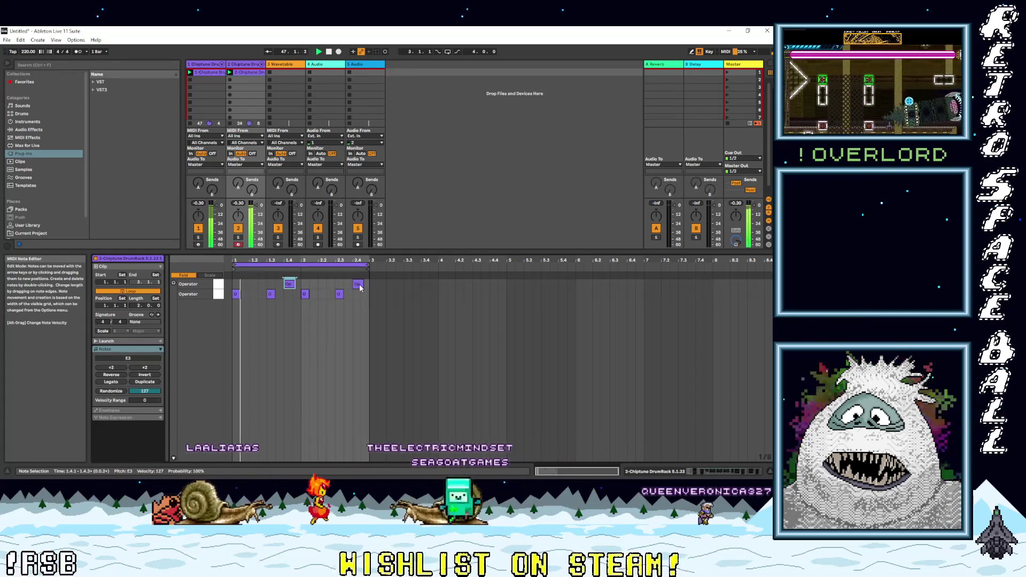
left_click_drag(360, 289, 326, 287)
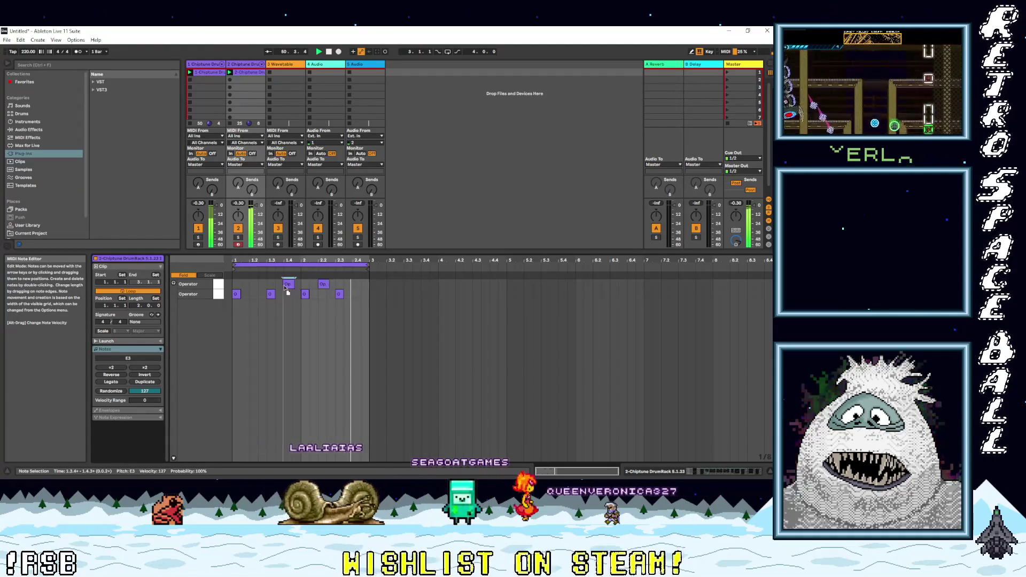
left_click_drag(288, 284, 341, 284)
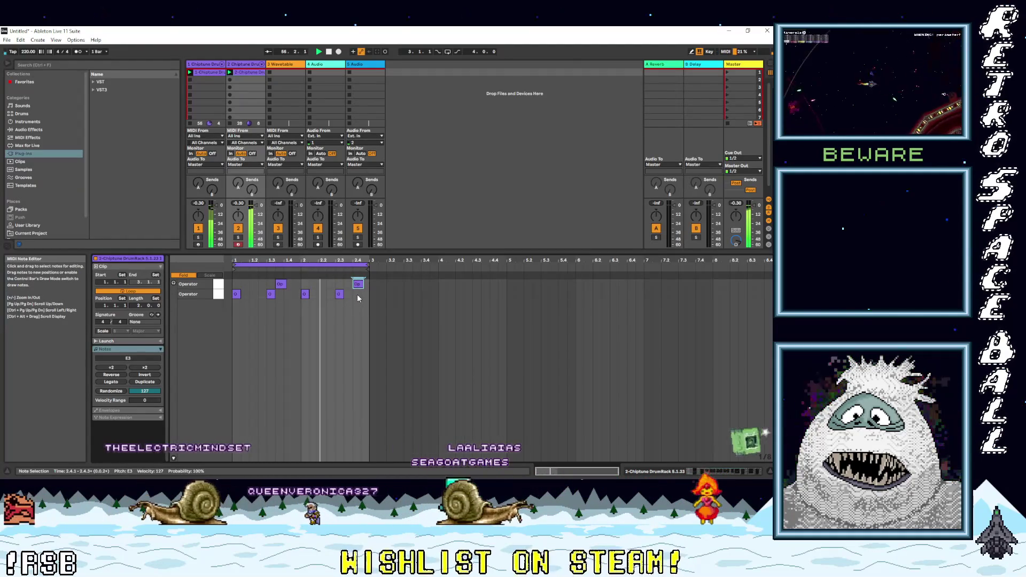
left_click_drag(357, 283, 332, 286)
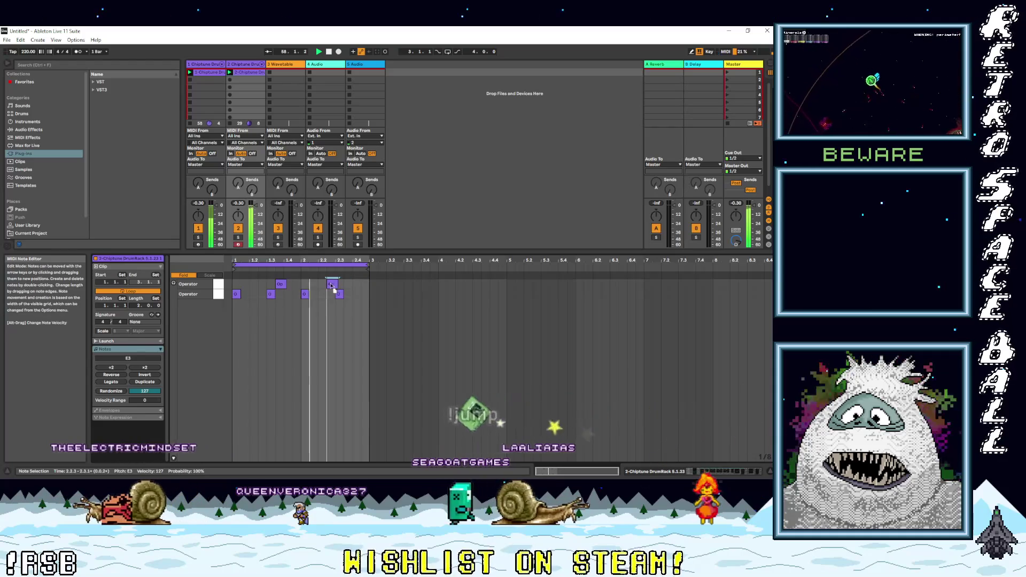
Step: Add an upper-row note near 2.1.4 and move the later notes to 2.4.1 and 2.3.3
double_click(322, 284)
left_click(333, 284)
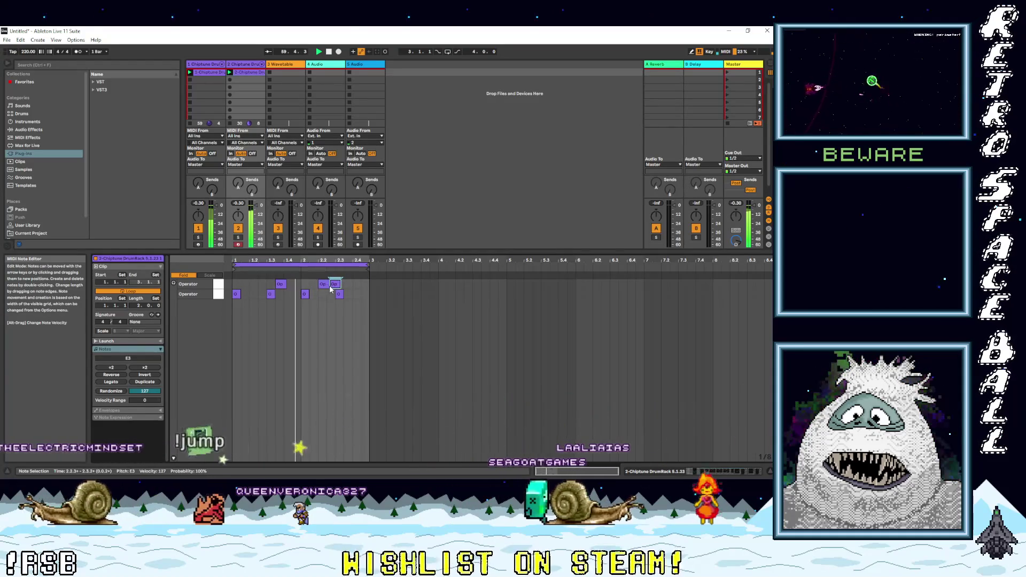
mouse_move(332, 286)
left_mouse_down()
mouse_move(362, 303)
mouse_move(340, 287)
left_mouse_up()
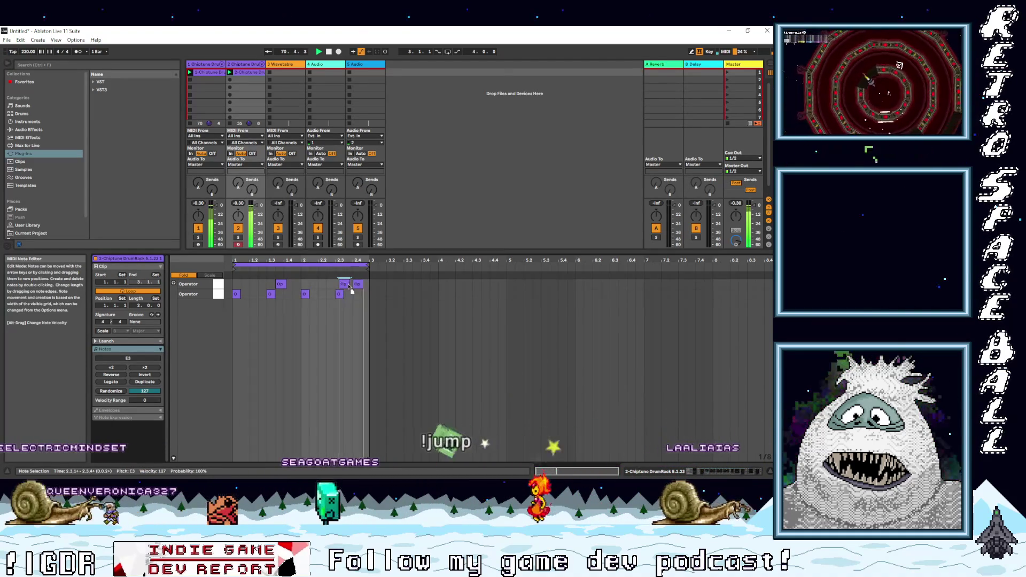
left_click_drag(345, 284, 370, 288)
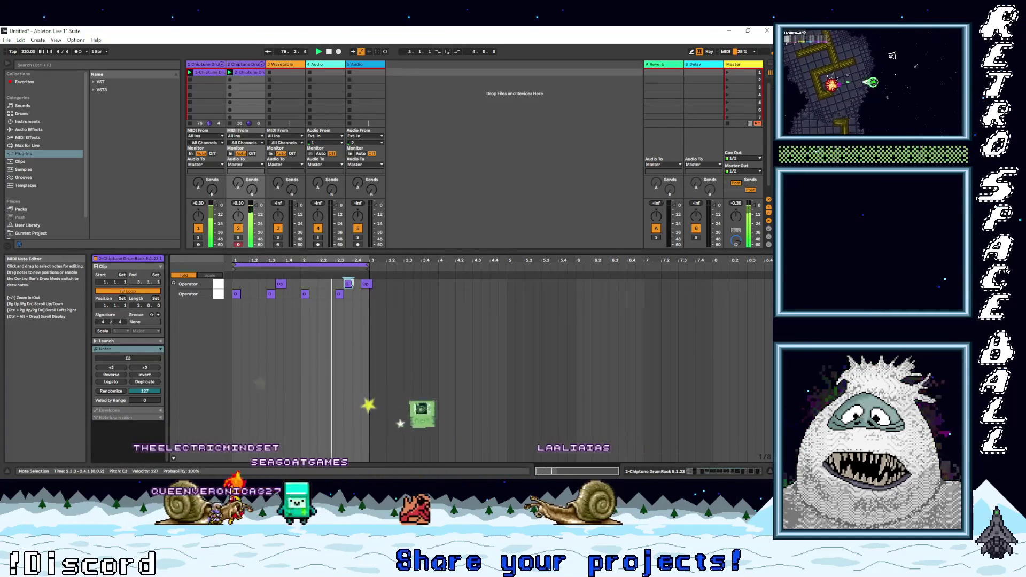
left_click(366, 285)
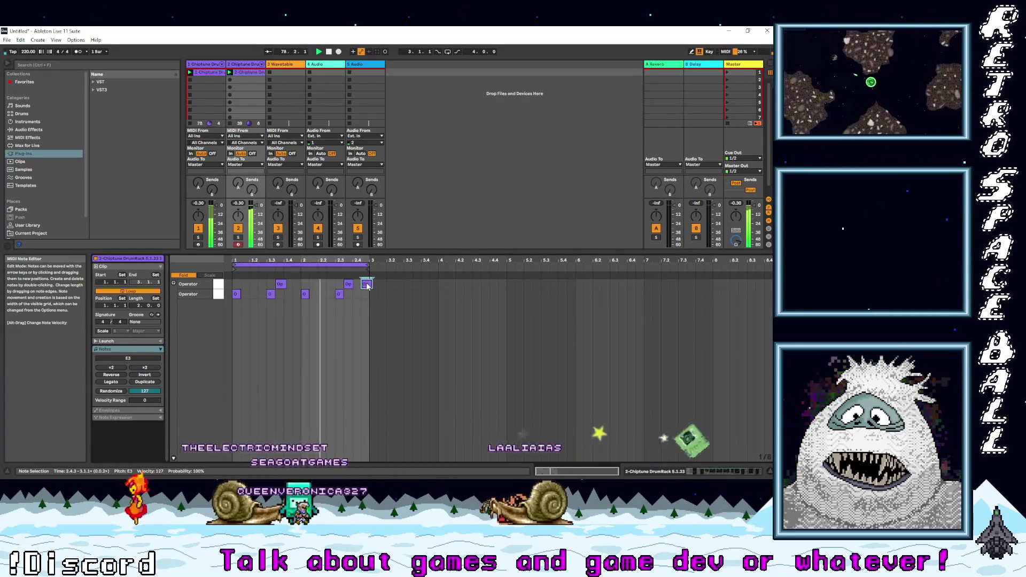
Step: Delete the note at 2.4.3 and duplicate the loop to make the clip four bars
key("Delete")
left_click(336, 265)
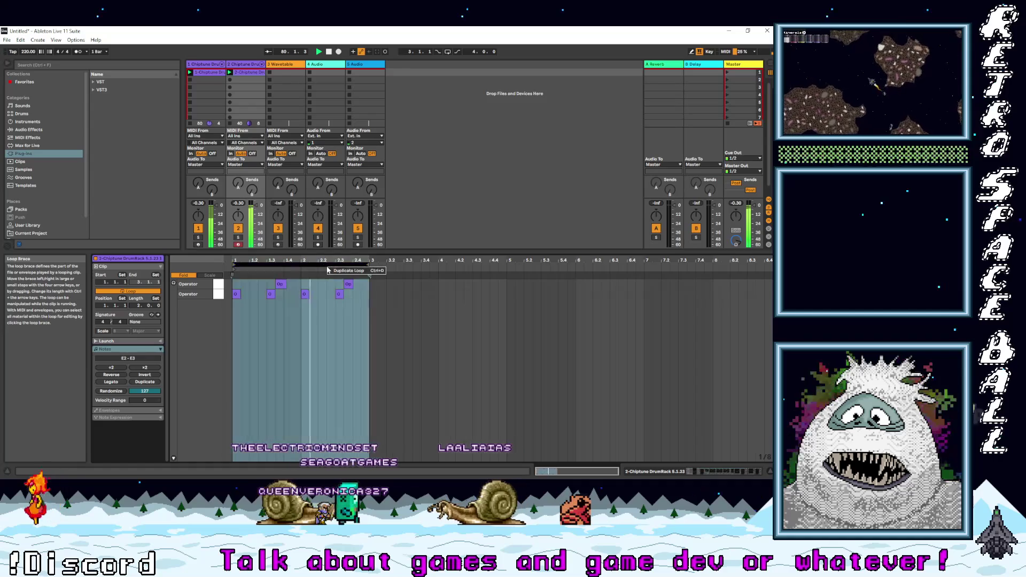
left_click(336, 276)
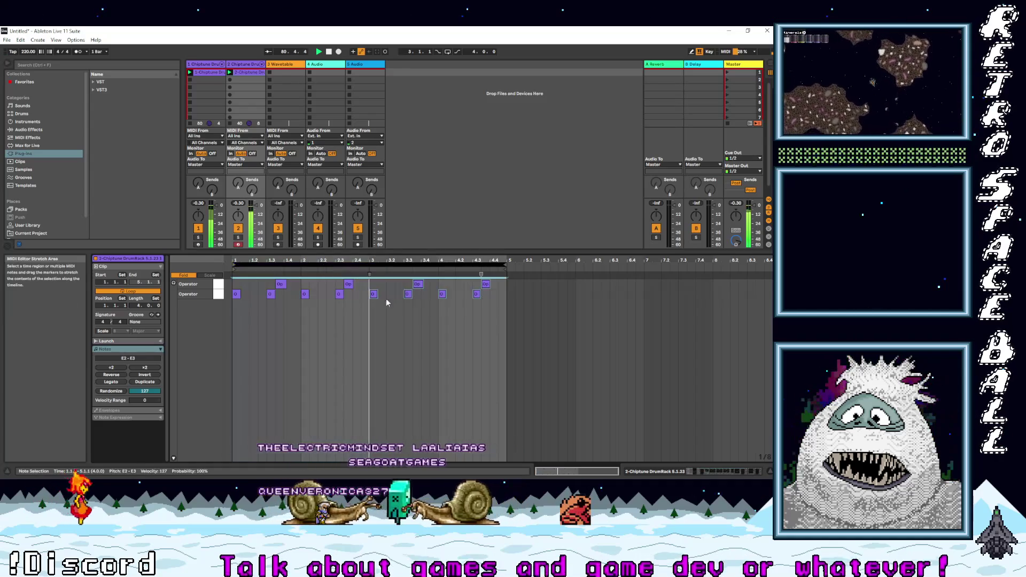
Step: Add a closing note in bar 4 and settle it at 4.4.3
left_click(404, 324)
double_click(494, 283)
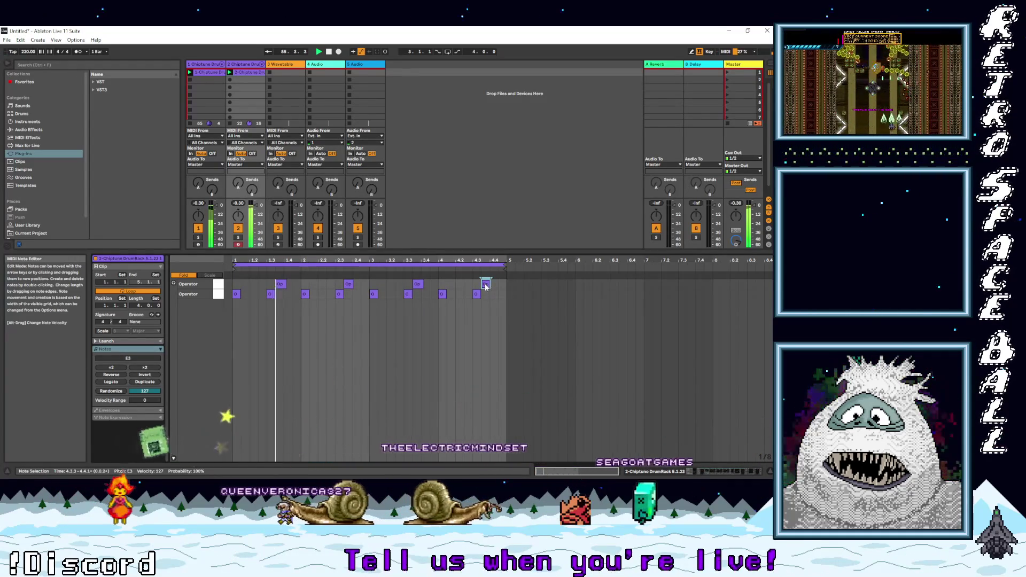
left_click(534, 305)
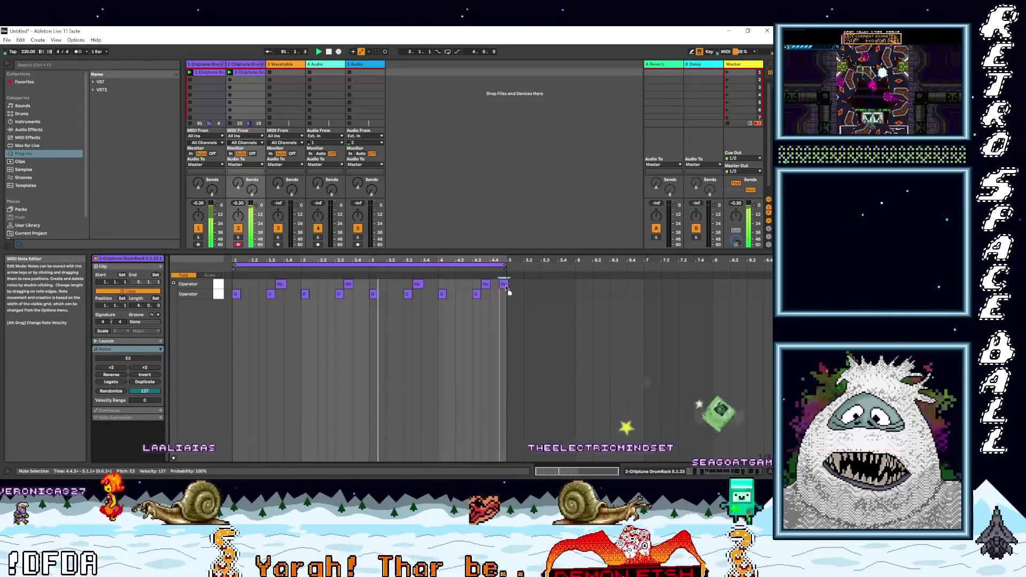
left_click_drag(499, 286, 506, 291)
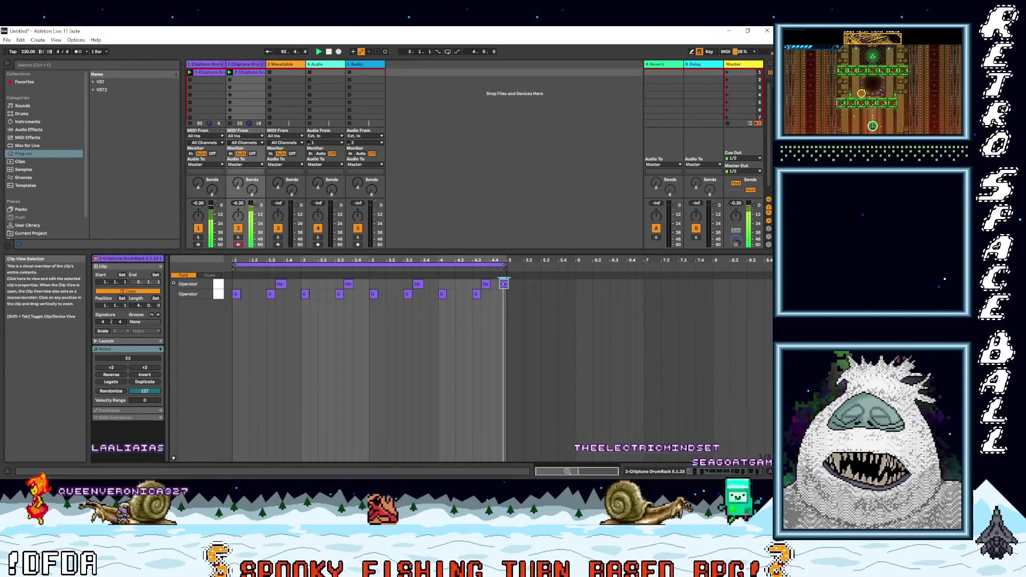
left_click_drag(567, 471, 569, 482)
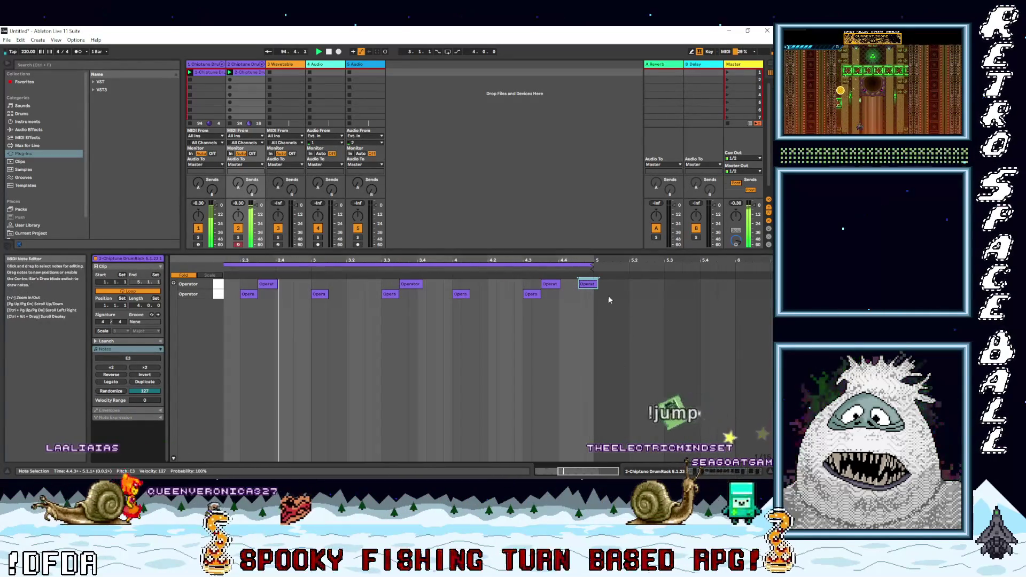
left_click_drag(592, 286, 518, 278)
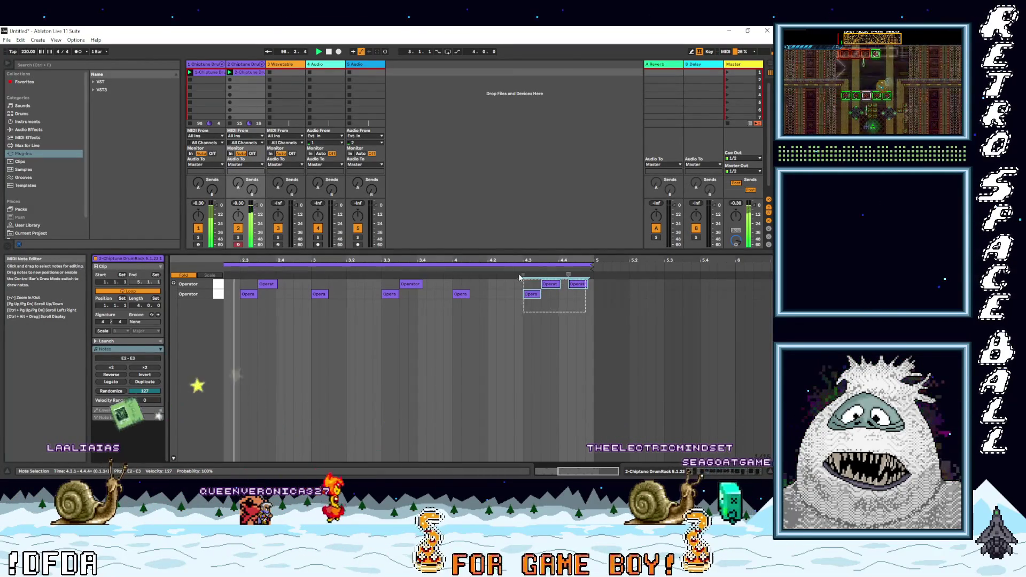
left_click(576, 315)
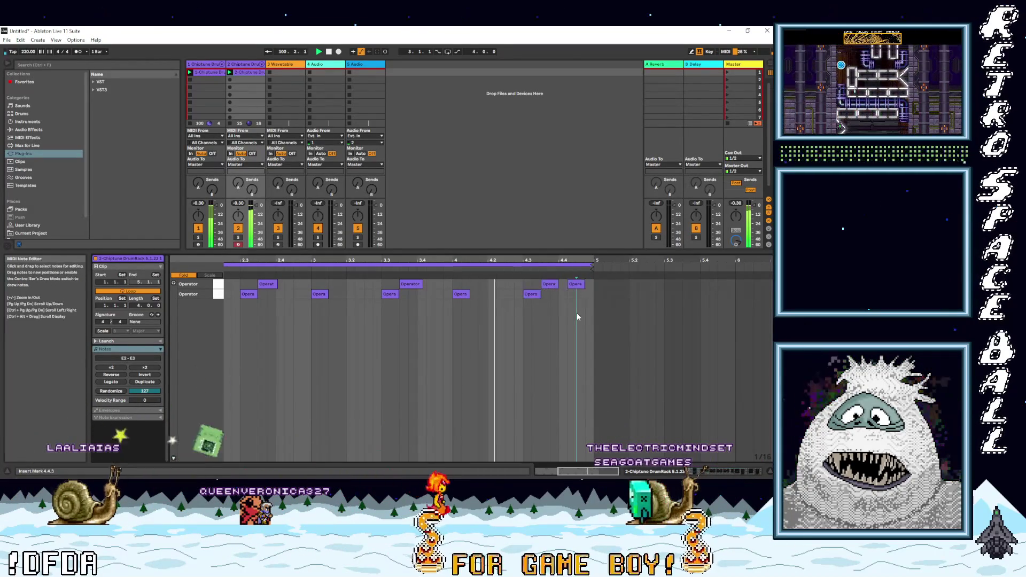
left_click_drag(576, 284, 584, 285)
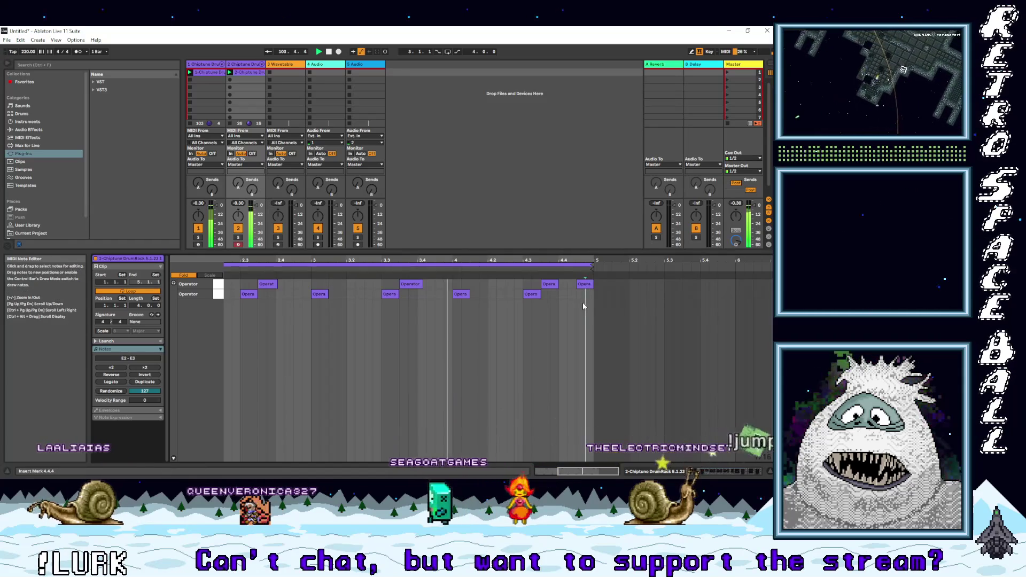
left_click(588, 302)
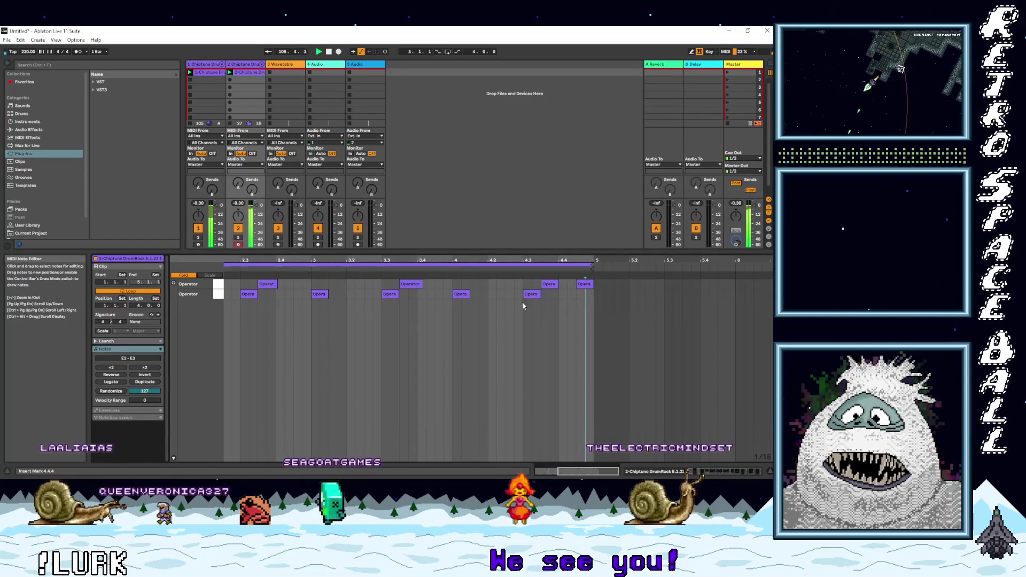
left_click_drag(558, 470, 536, 470)
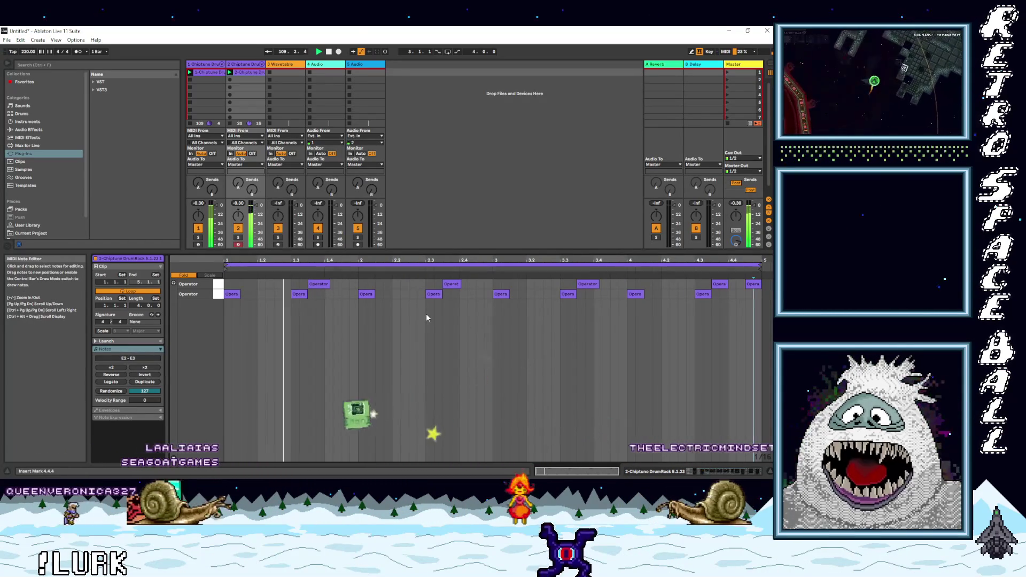
Step: Select and arm the Wavetable track, then show its Wavetable, EQ Eight and Compressor chain
left_click(291, 69)
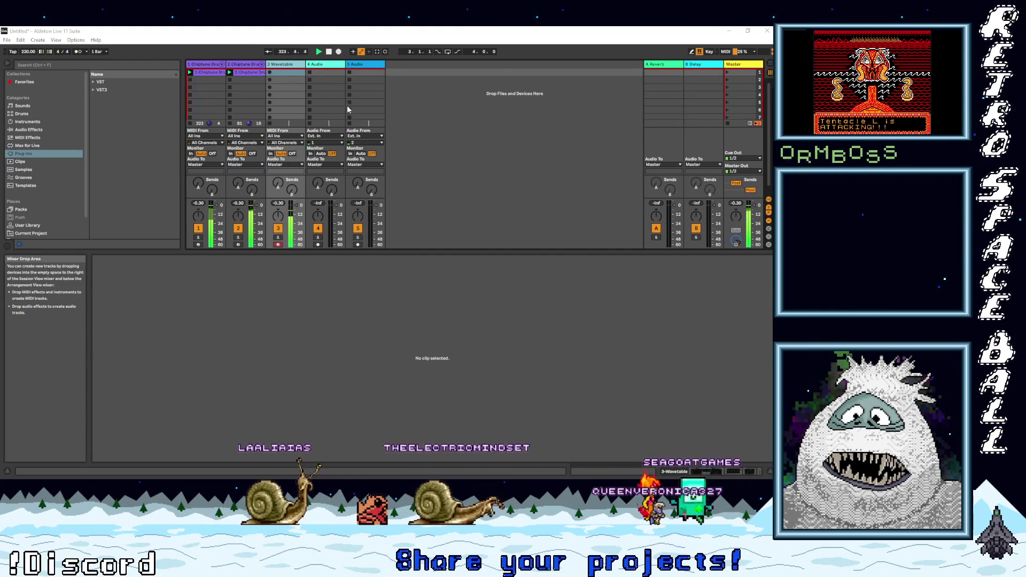
left_click(673, 472)
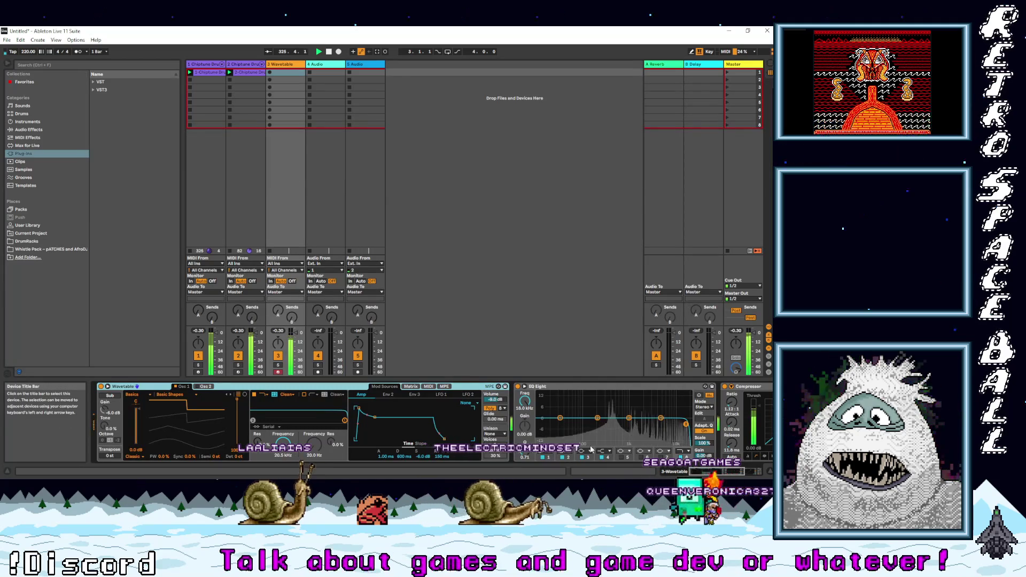
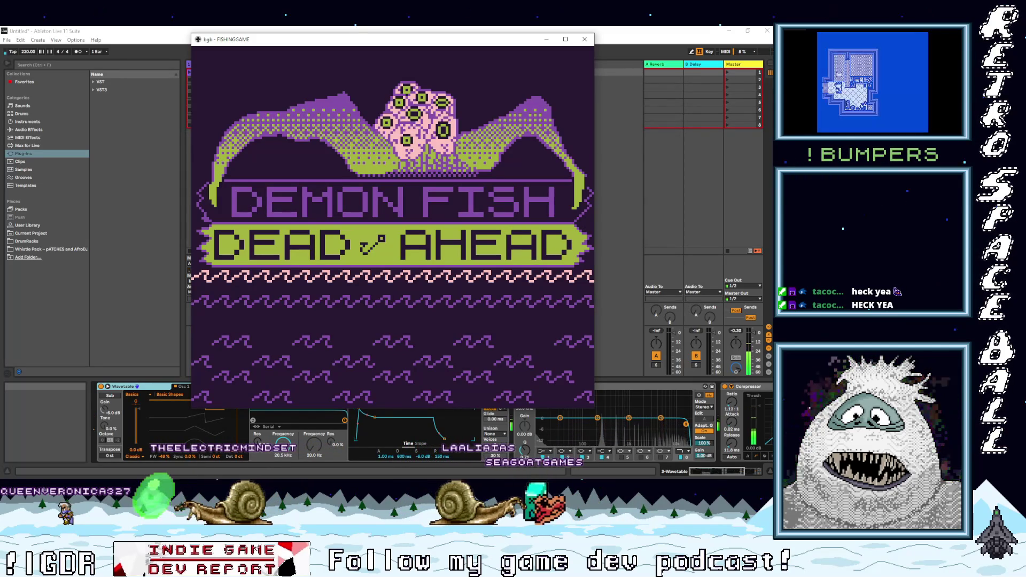
Step: Close Ableton without saving its changes and maximize the bgb game window
left_click(767, 30)
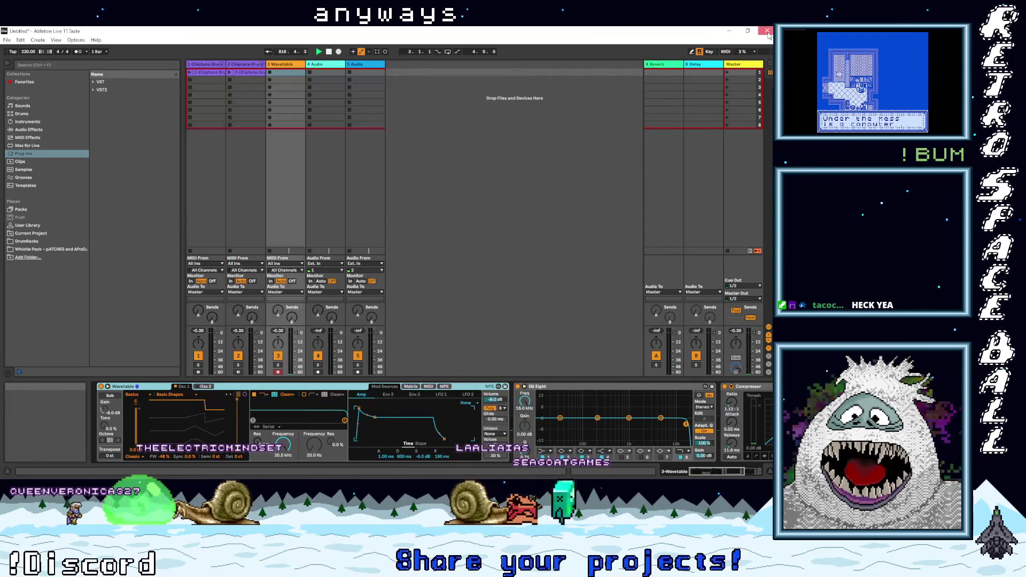
left_click(396, 271)
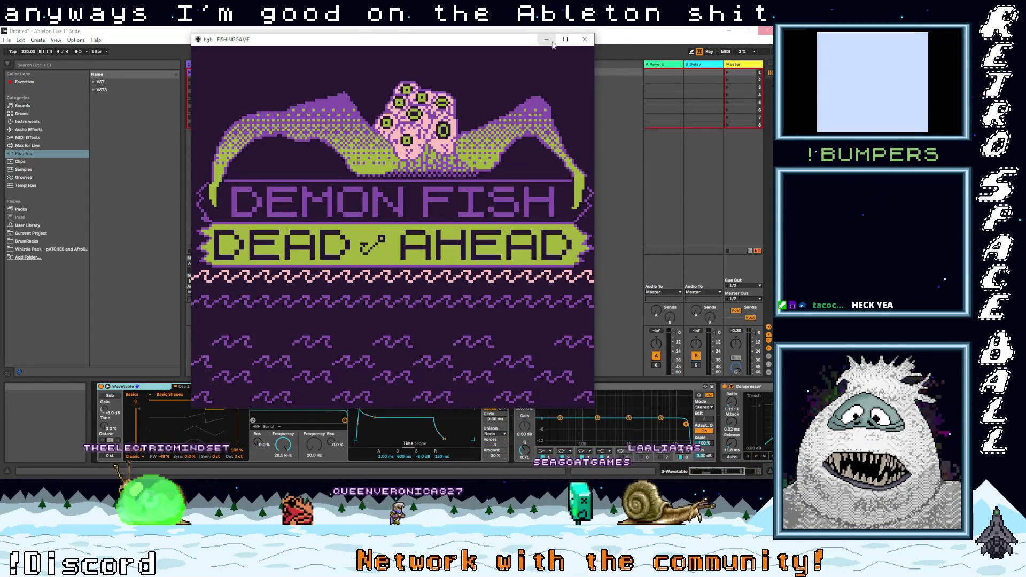
key("super+Up")
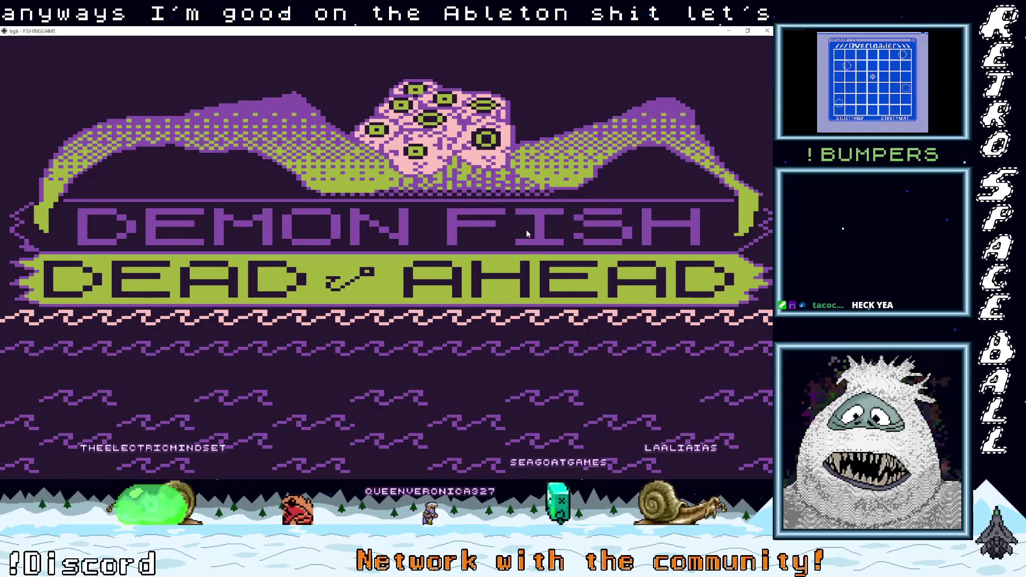
Step: Set the bgb window to a smaller size and move it slightly down and right
right_click(529, 223)
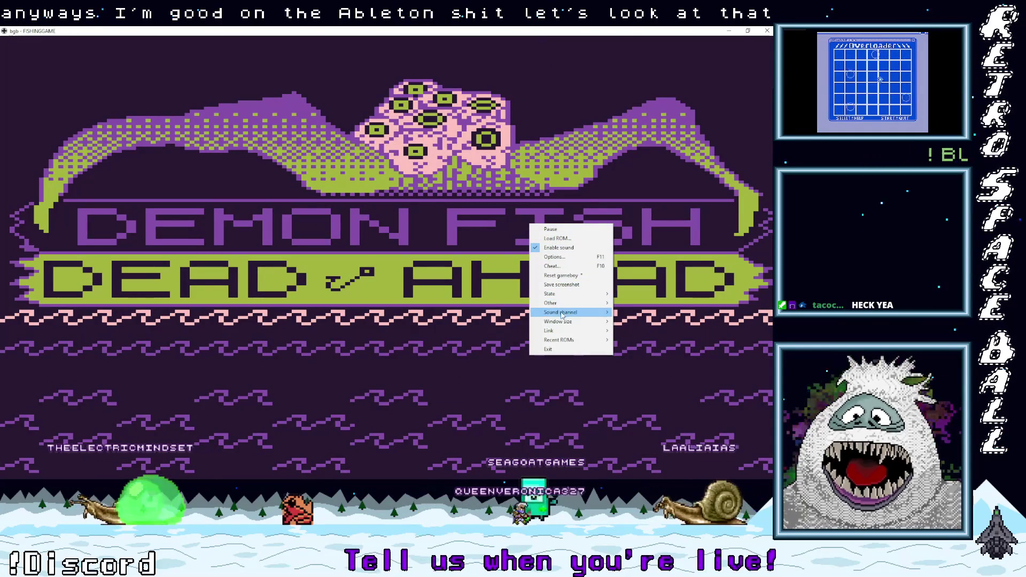
mouse_move(569, 321)
left_click(644, 369)
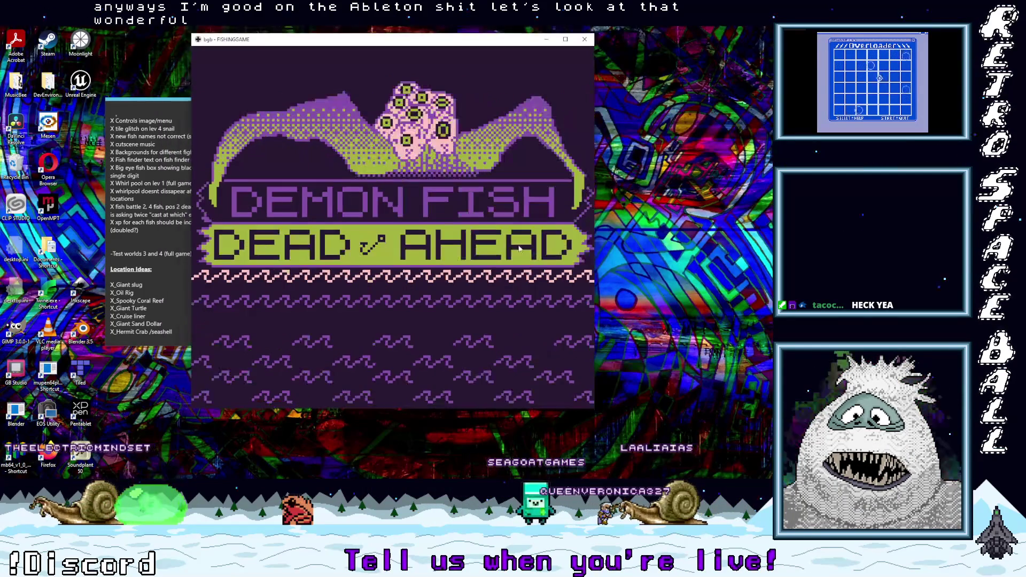
left_click_drag(520, 46, 530, 60)
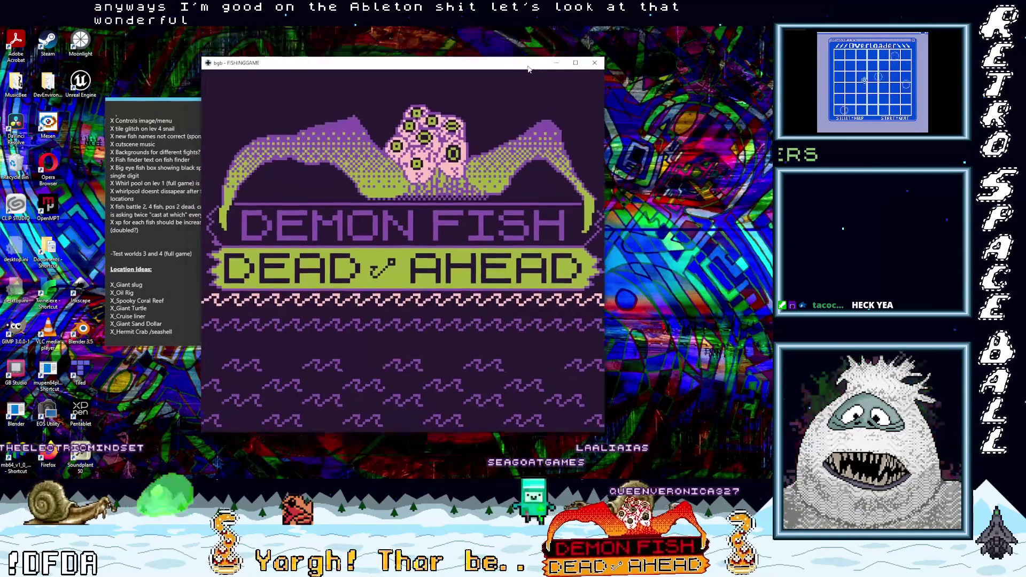
right_click(528, 148)
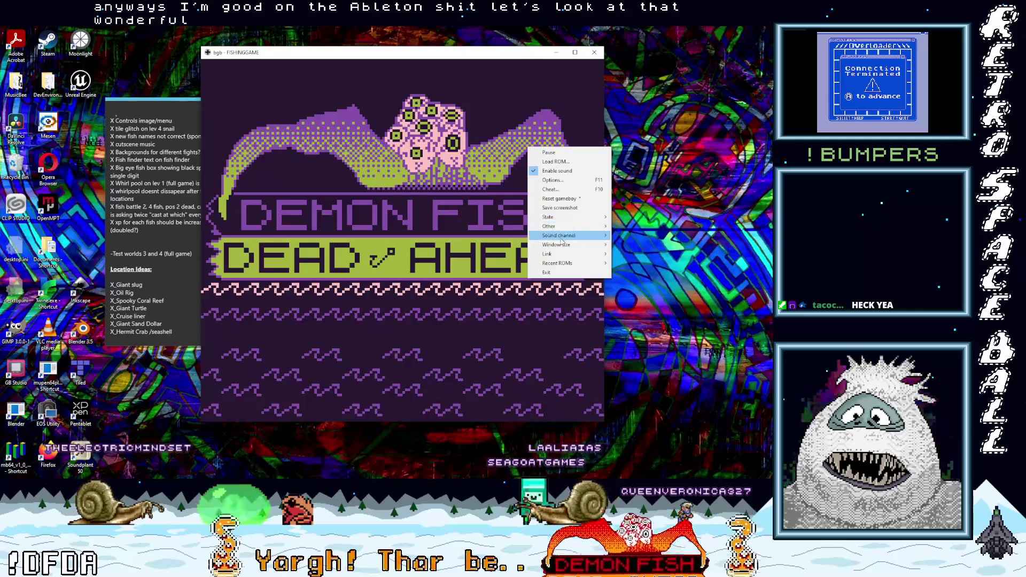
Step: Switch the bgb window size to Full screen
mouse_move(556, 244)
left_click(636, 300)
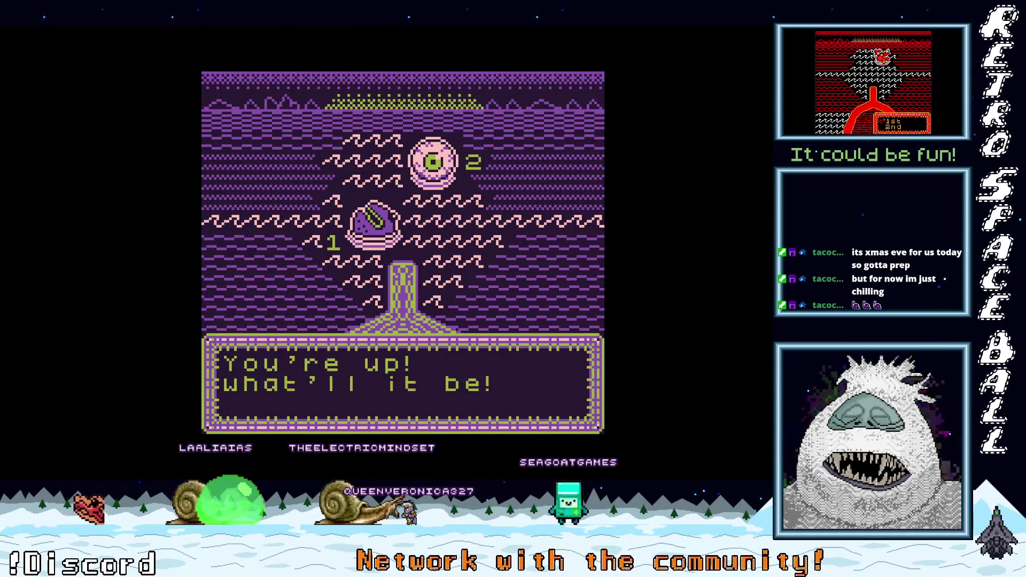
Step: Choose Cast from the Cast/Brace/Belay menu to throw the line at the fish
key("z")
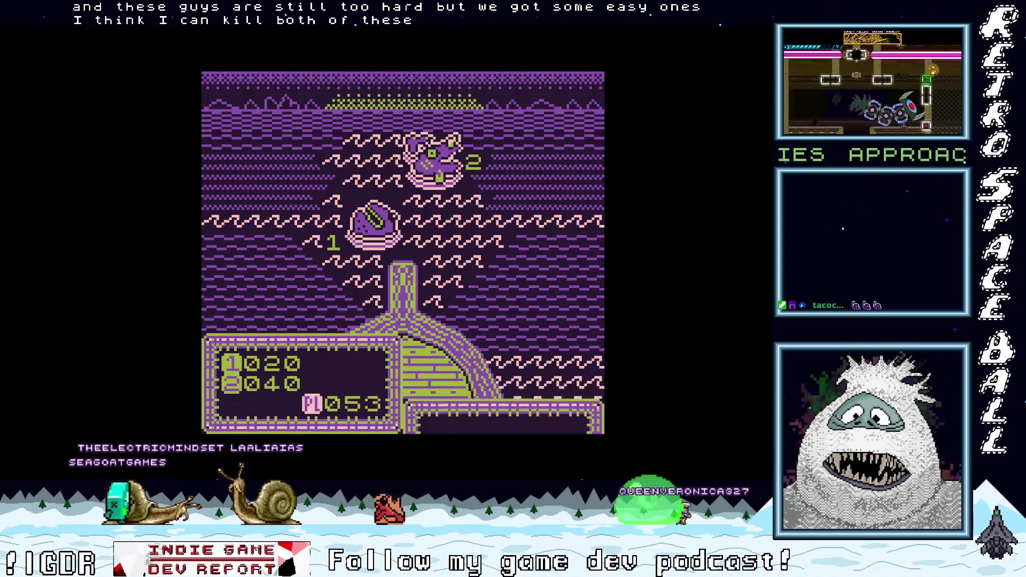
Step: Cast at the first fish to land it, leaving only fish 2
key("x")
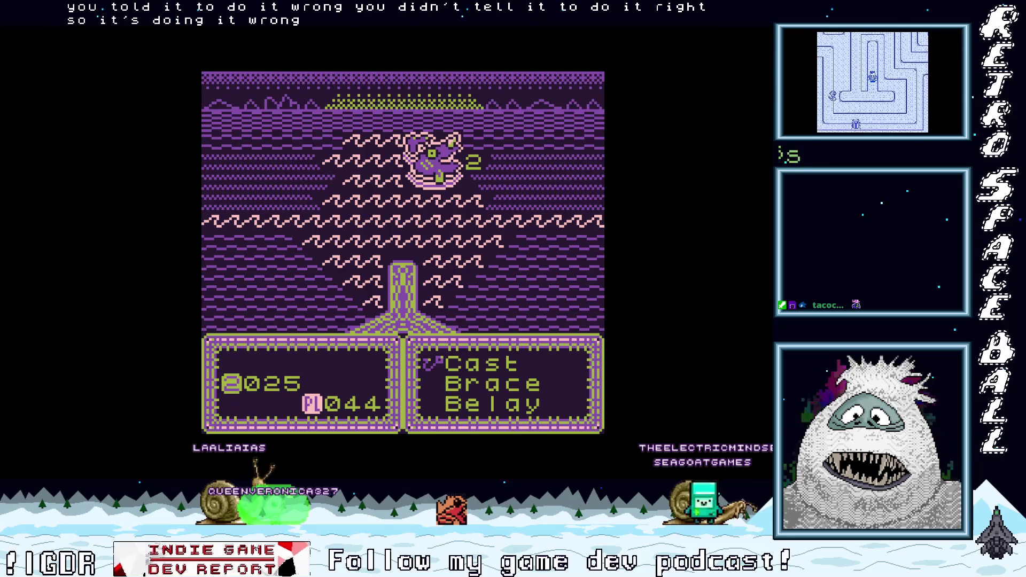
Step: Keep casting at fish 2 until caught, then dismiss the XP message to return to sea
key("z")
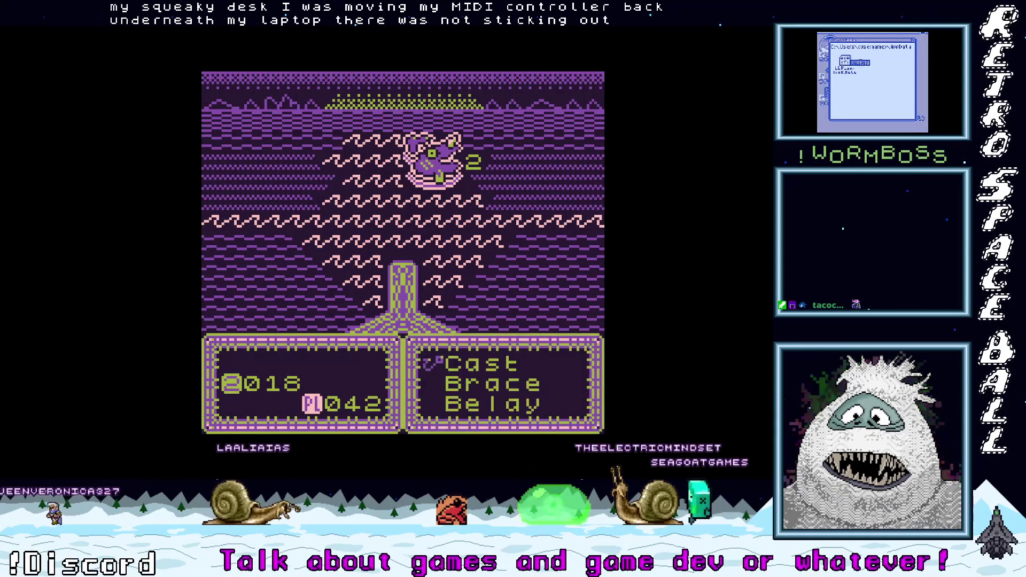
key("z")
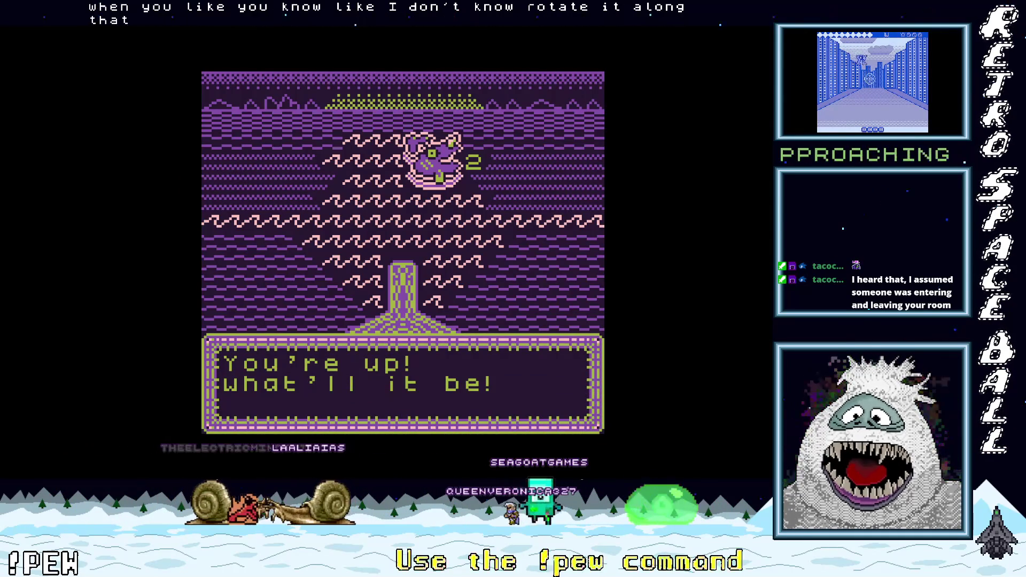
key("z")
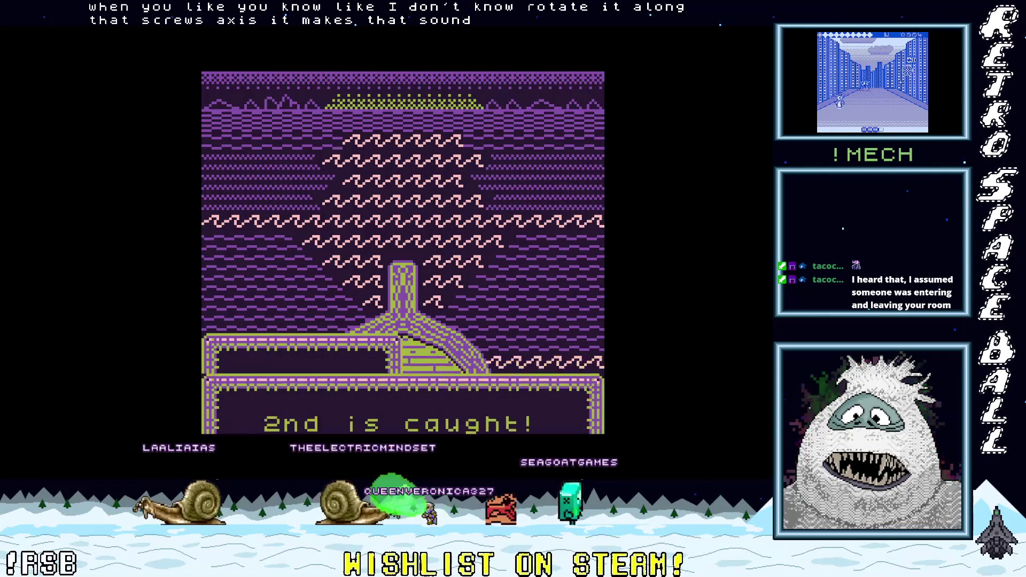
key("z")
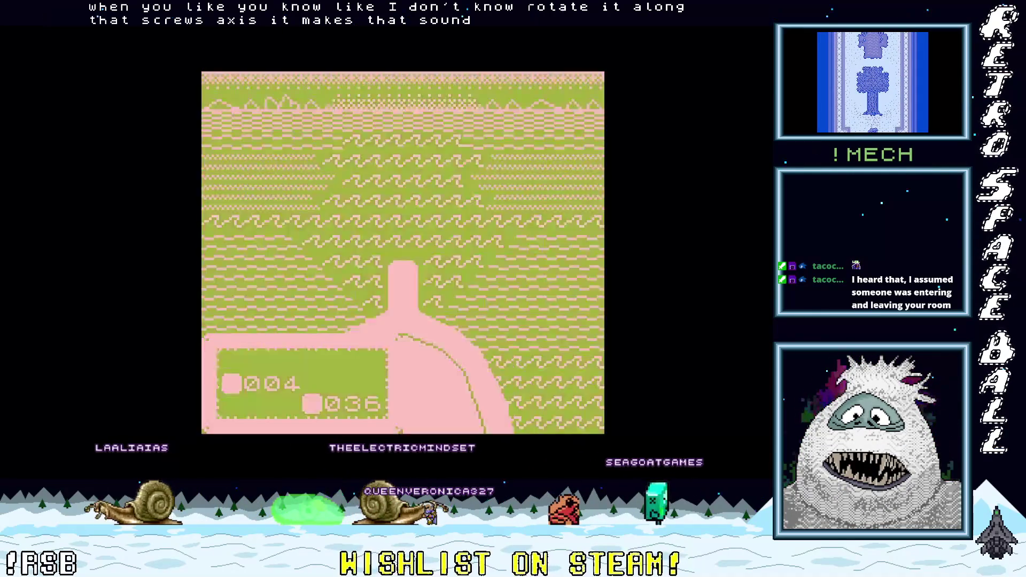
Step: Sail the ship right, left, up and down between the pink islands, away from the creature
key("Right")
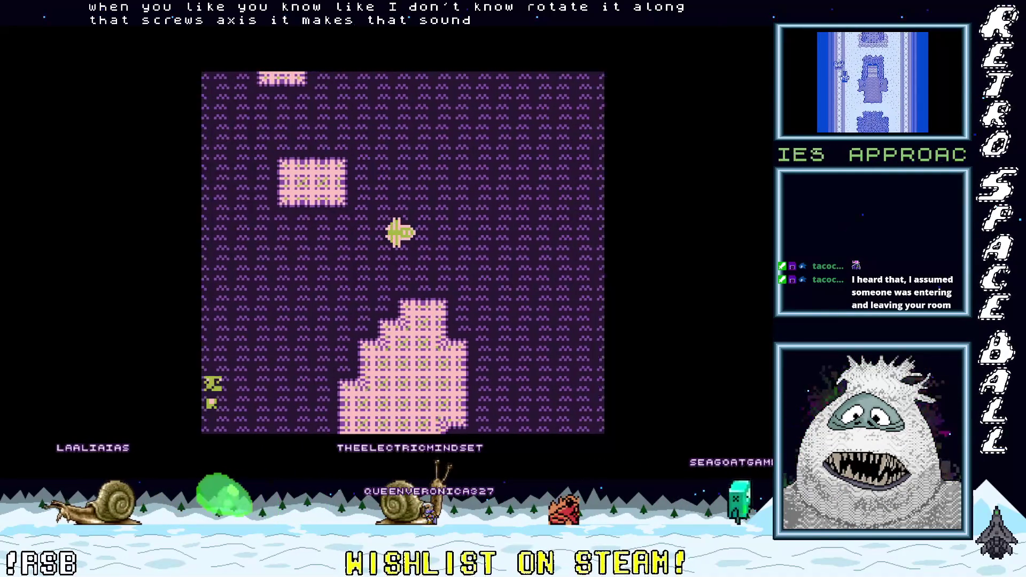
key("Right")
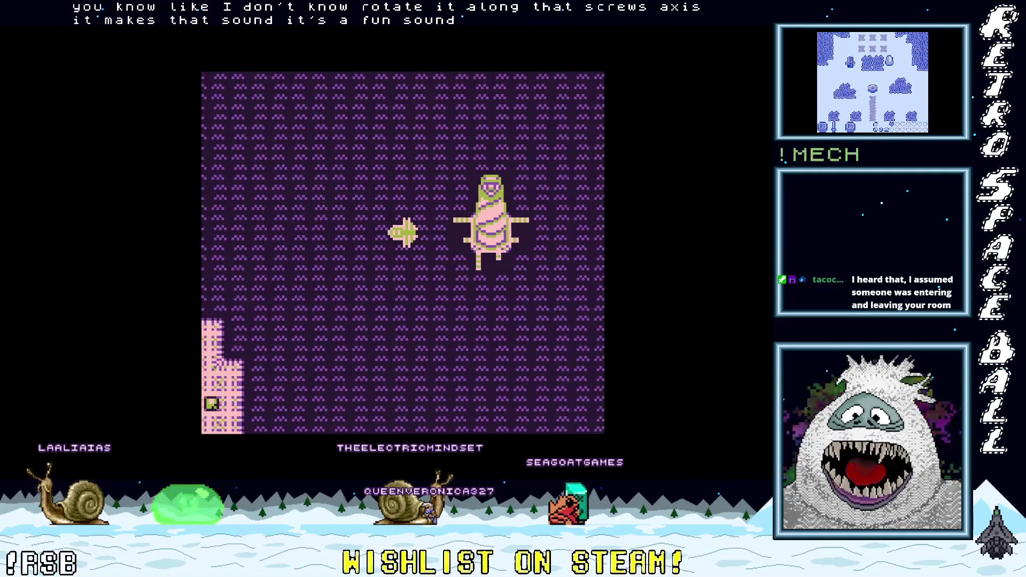
key("Left")
key("Left")
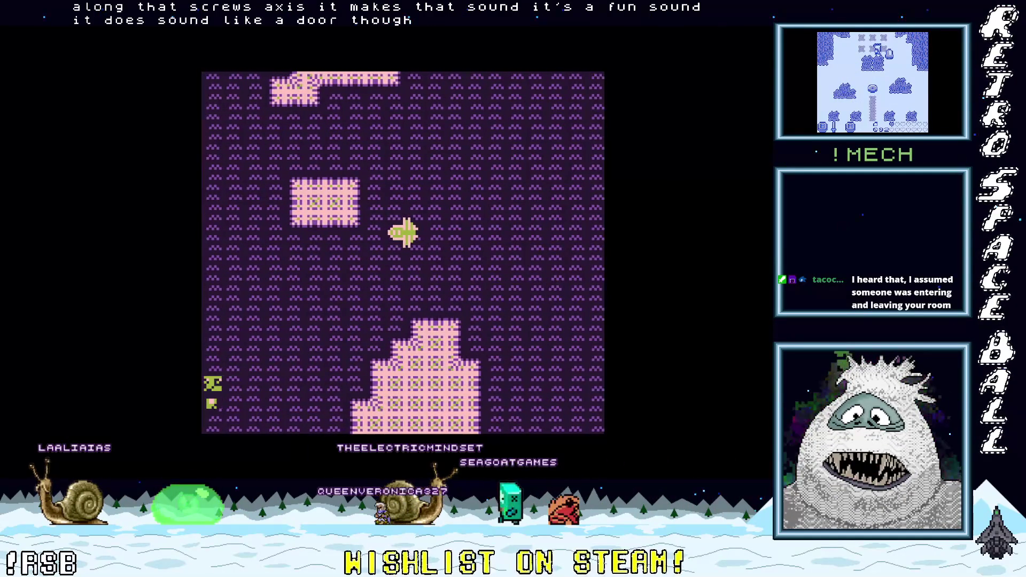
key("Down")
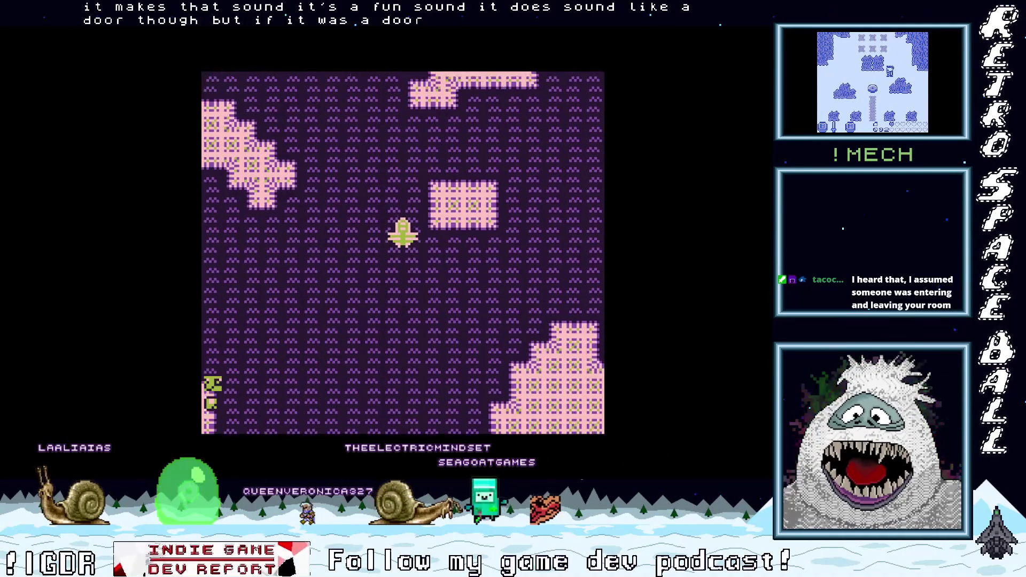
key("Up")
key("Right")
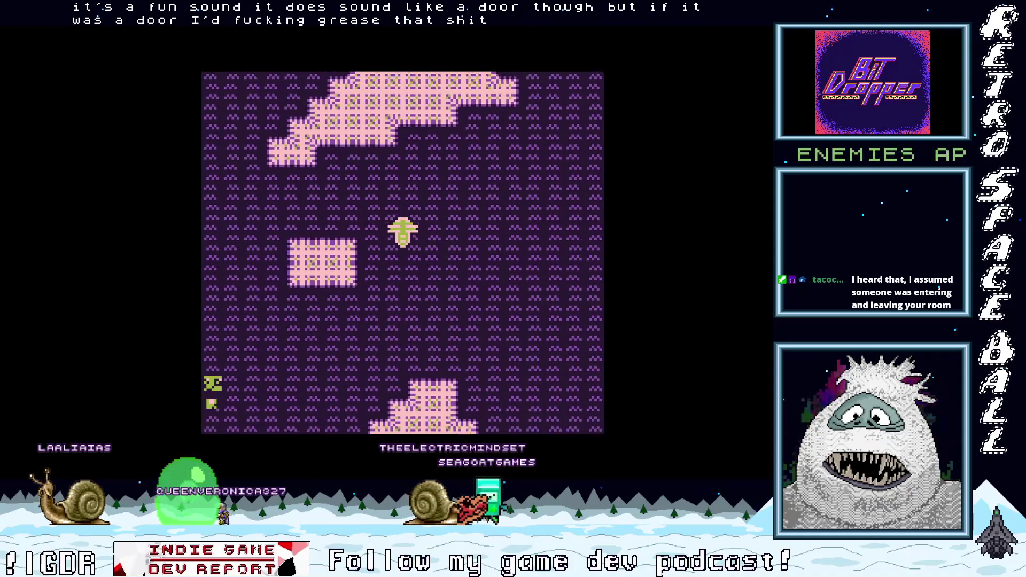
key("Left")
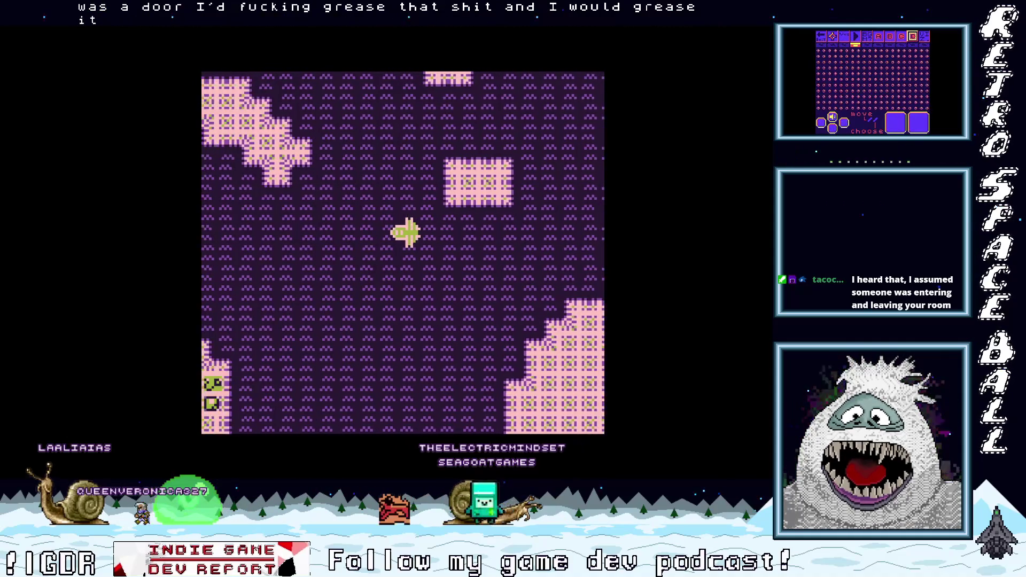
key("Right")
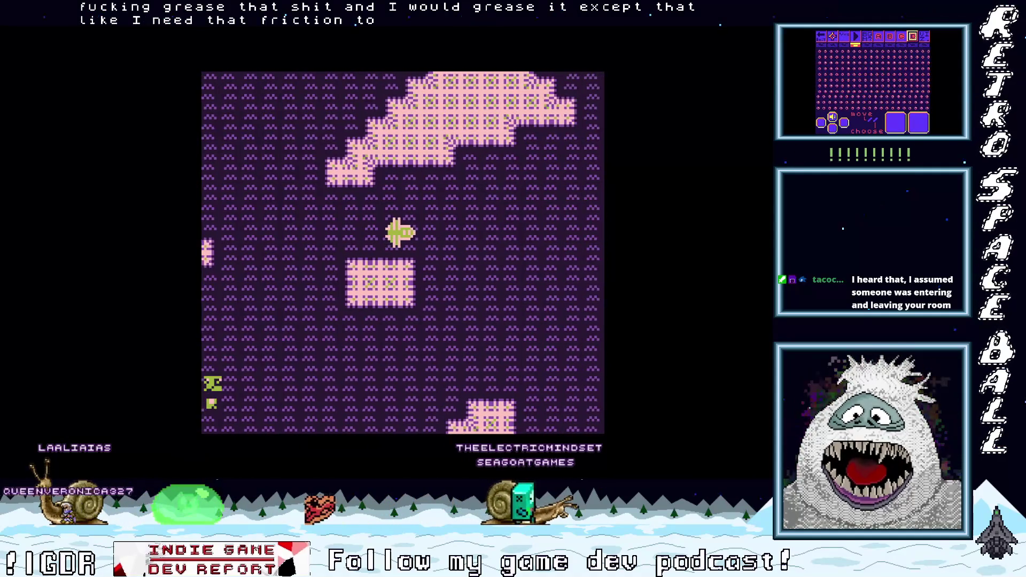
key("Down")
key("Left")
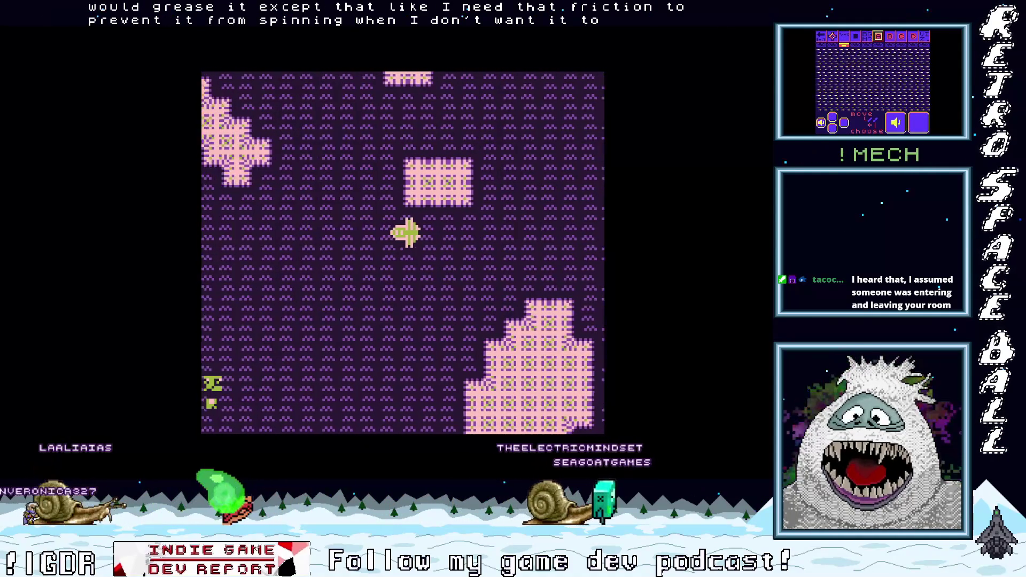
key("Down")
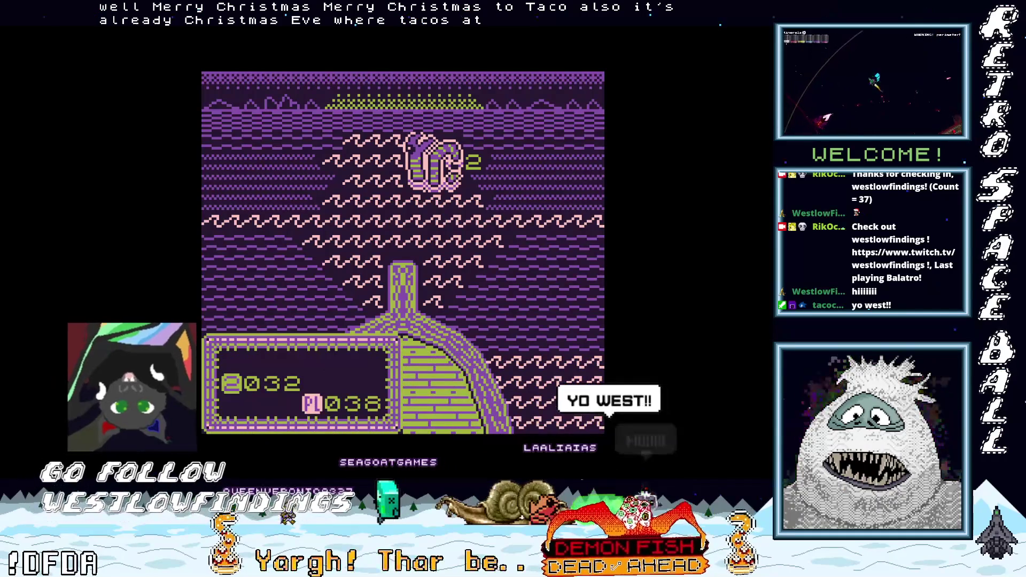
Step: Confirm the chosen battle action against the new fish
key("Return")
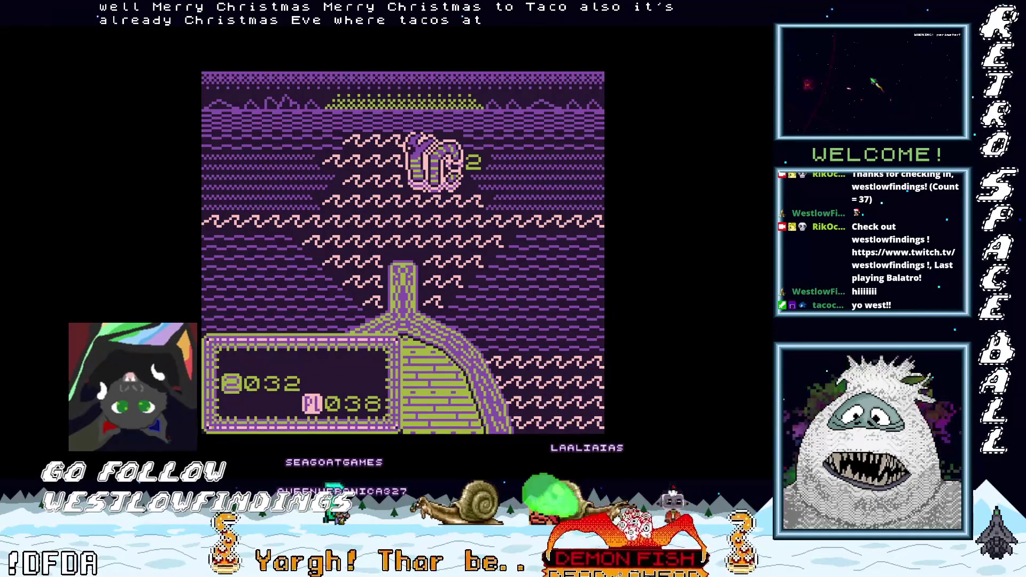